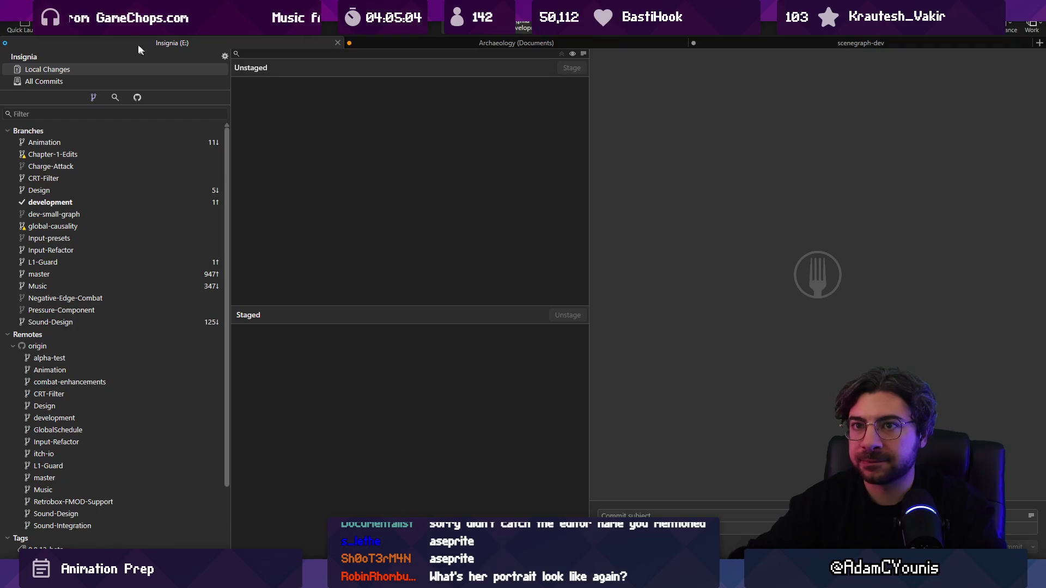
Step: Start and confirm a push of the repository to the remote in Fork
key("ctrl+shift+p")
key("Return")
Step: Select frames 3 through 36 in the two-character animation's timeline to preview them
key("alt+Tab")
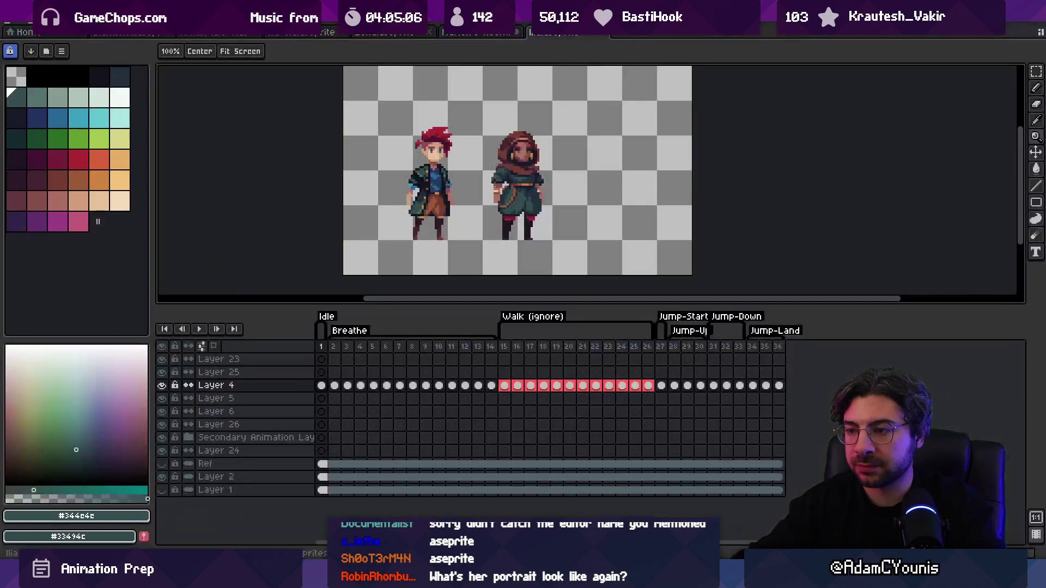
left_click(352, 348)
left_click_drag(355, 353, 801, 366)
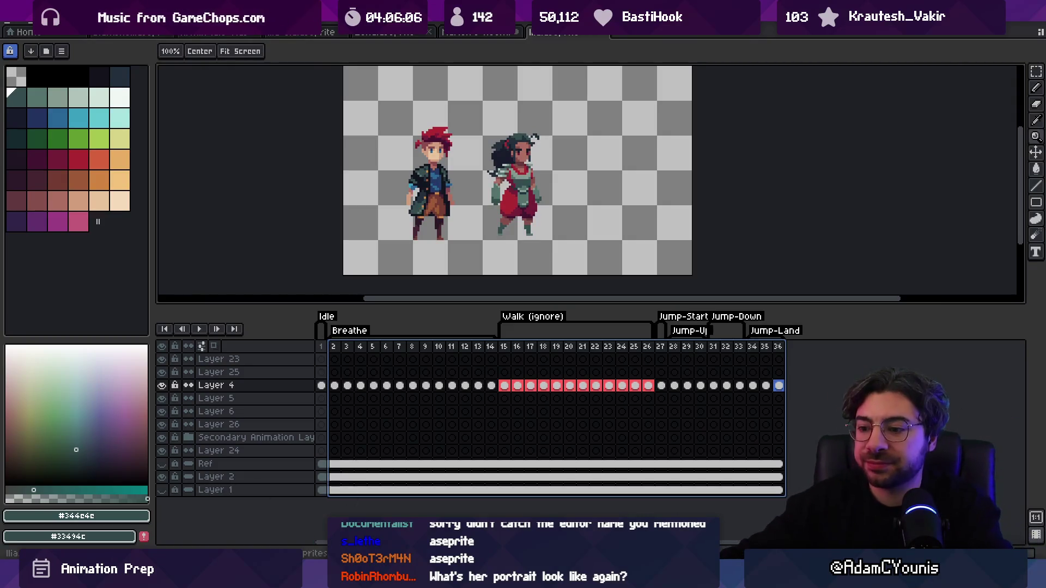
key("alt+Tab")
Step: Search 'rekka portrait.aseprite' in Everything, open Rekkaportrait.aseprite, and select its frames 2 to 6
type("rekka ")
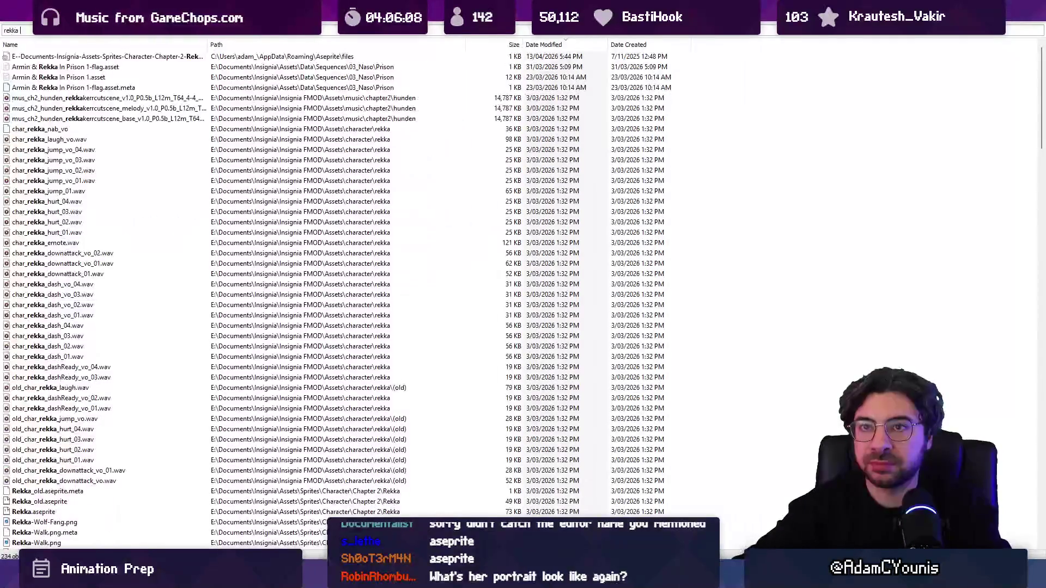
type("portrait.aseprite")
key("Down")
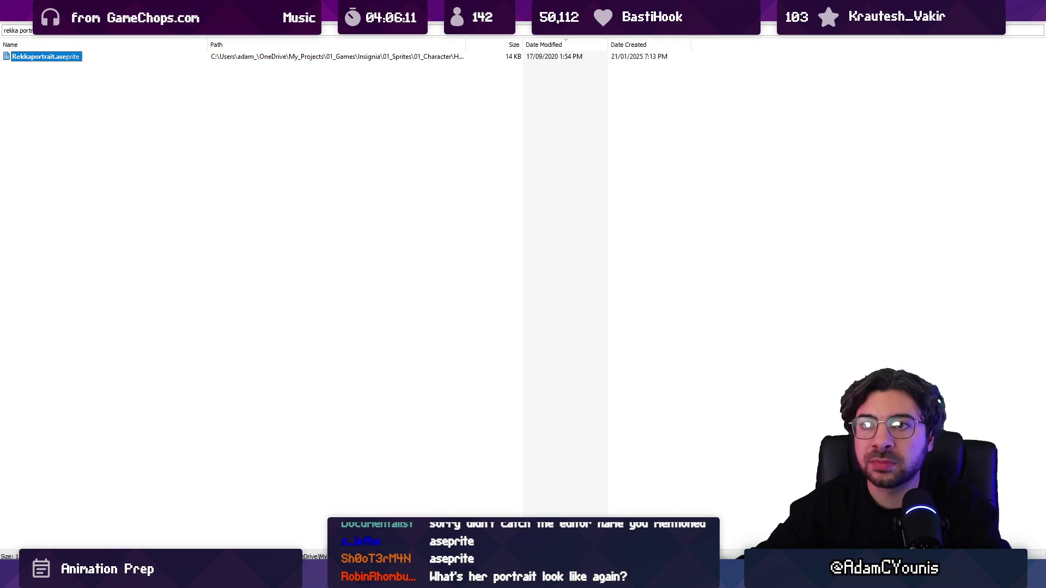
left_click(42, 28)
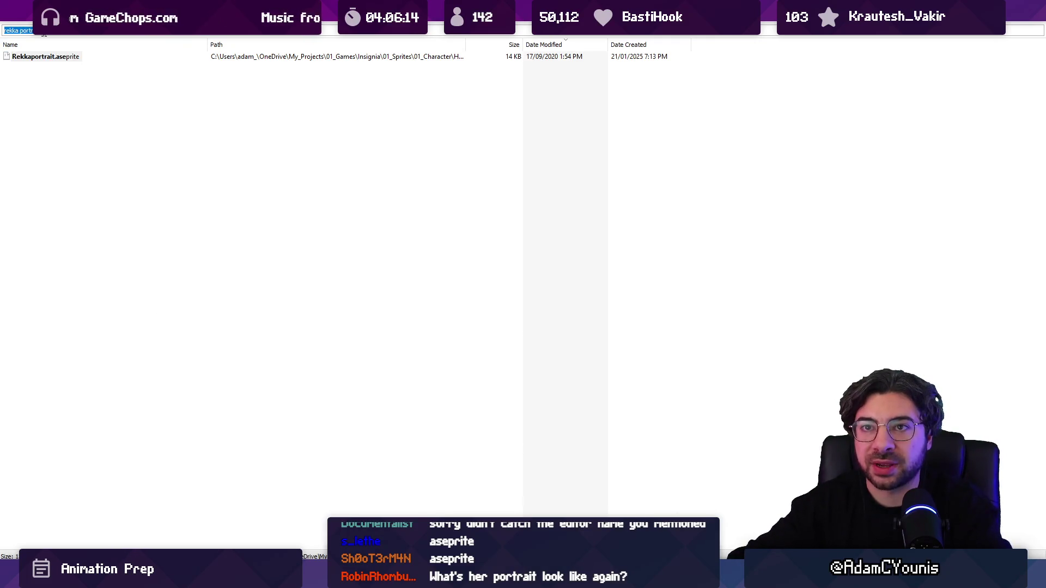
double_click(28, 57)
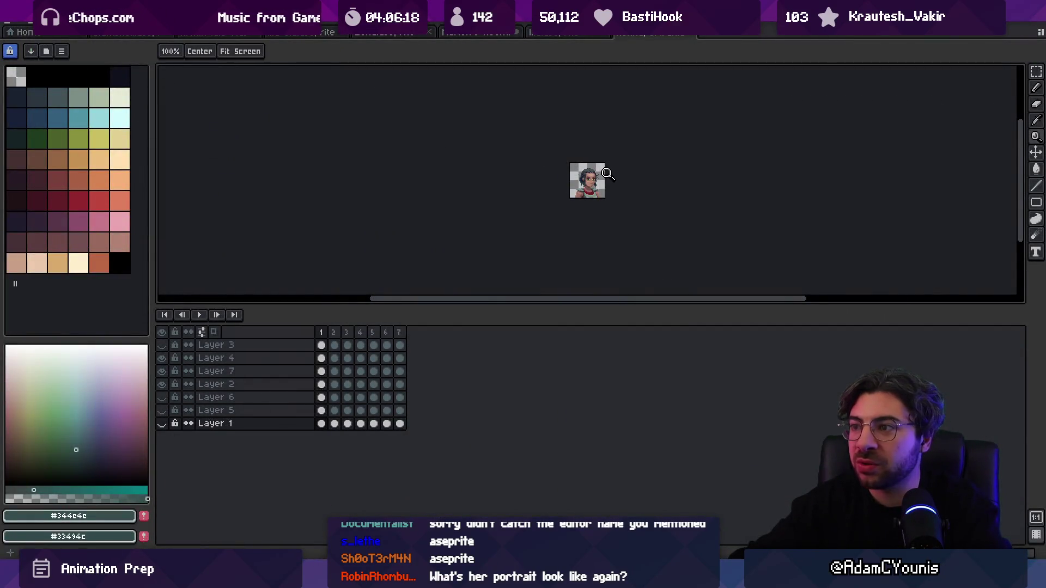
scroll(603, 192, "up", 2)
scroll(603, 191, "up", 2)
left_click_drag(334, 333, 381, 342)
Step: Close that portrait and refine the Everything query to pick the second matching portrait result
key("ctrl+w")
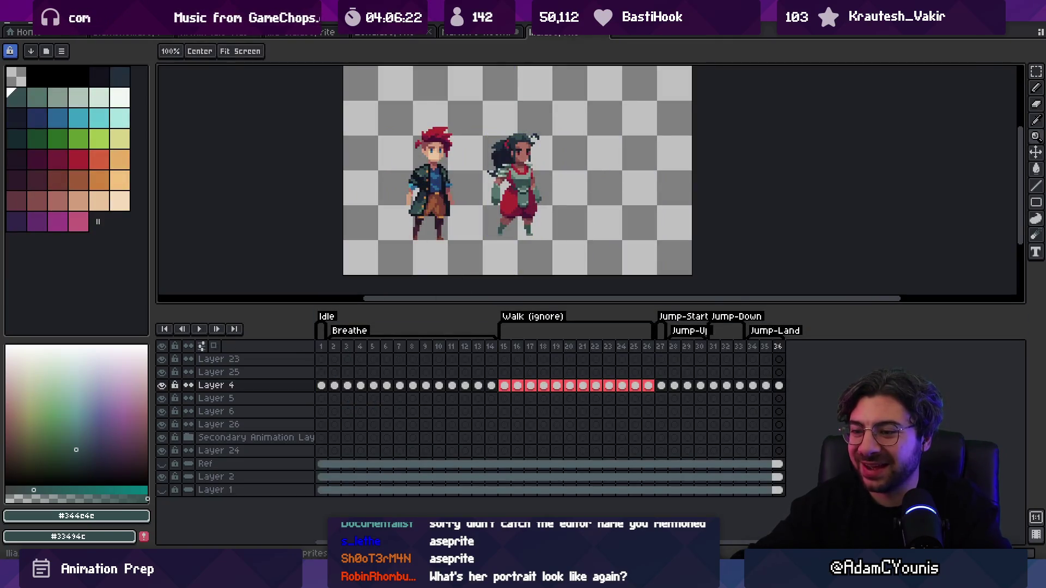
key("alt+Tab")
key("BackSpace")
key("BackSpace")
key("BackSpace")
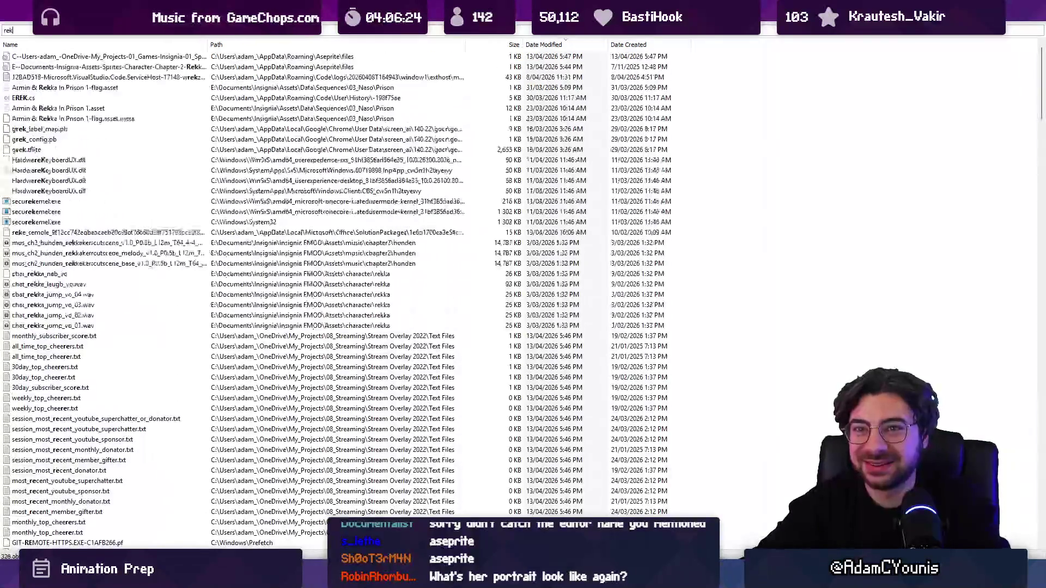
type("s")
key("BackSpace")
type("rtr")
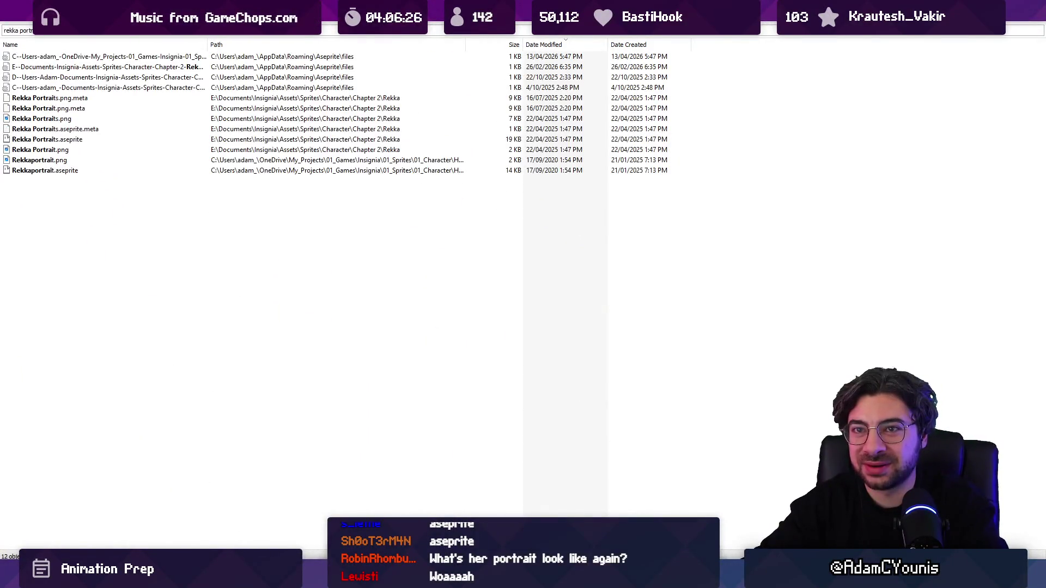
type(".ase")
key("Down")
key("Down")
Step: Open the Chapter 2 Rekka portrait and show frame 9, with her in armour
key("Return")
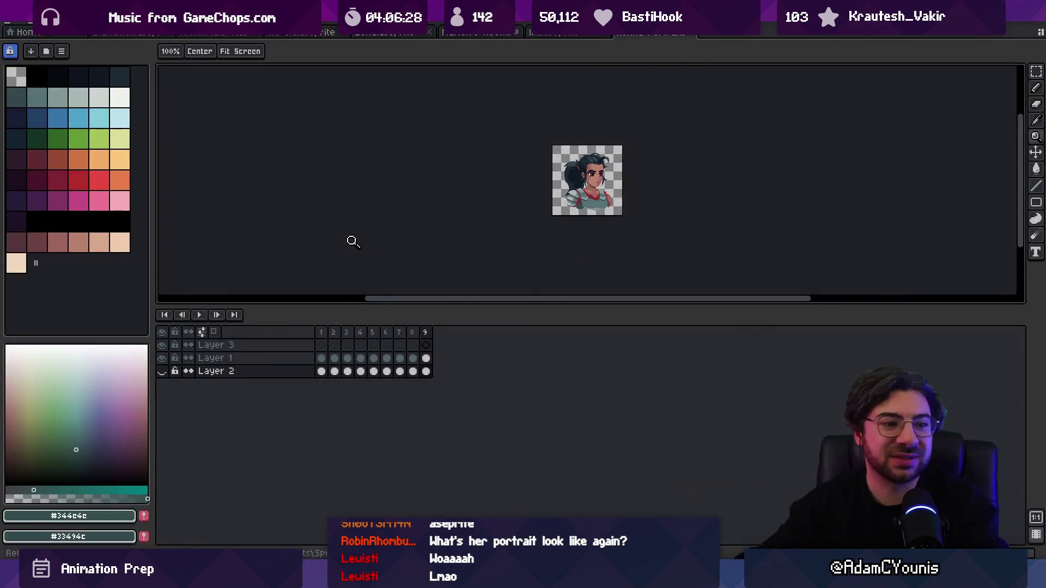
scroll(653, 151, "up", 2)
left_click_drag(430, 330, 309, 327)
left_click(425, 332)
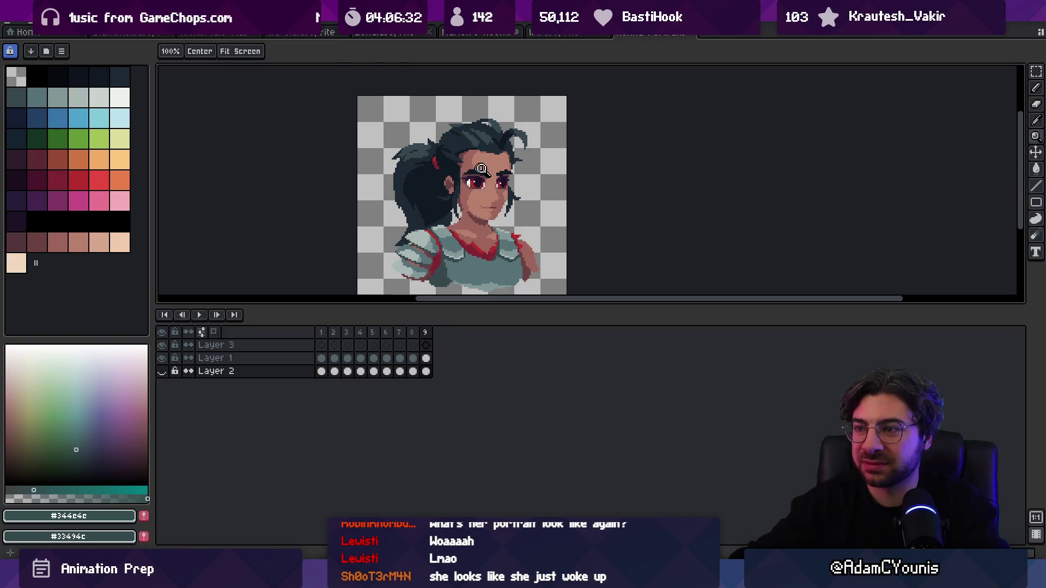
scroll(531, 212, "down", 1)
scroll(531, 213, "up", 1)
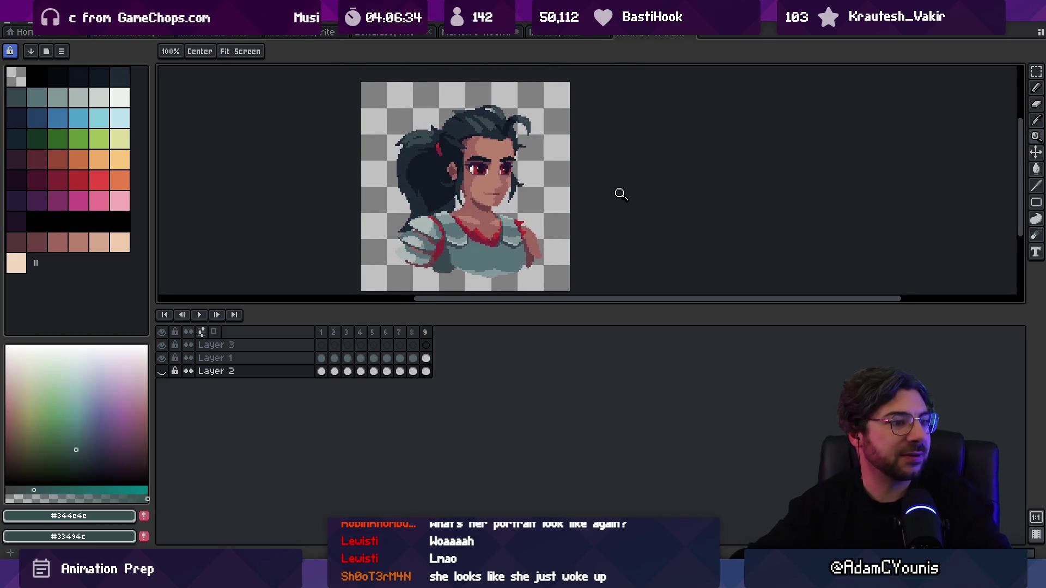
scroll(619, 193, "up", 1)
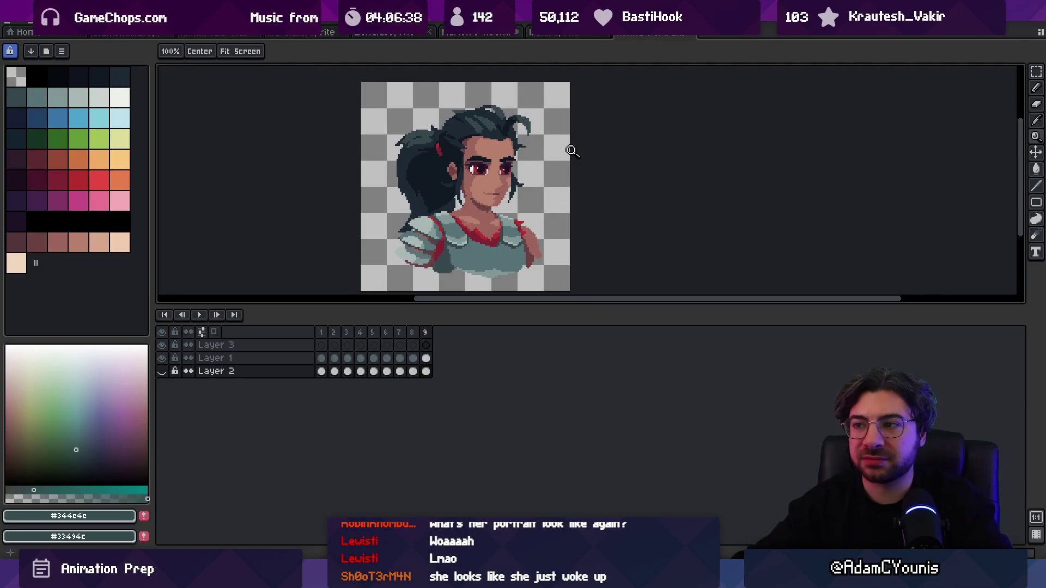
mouse_move(715, 577)
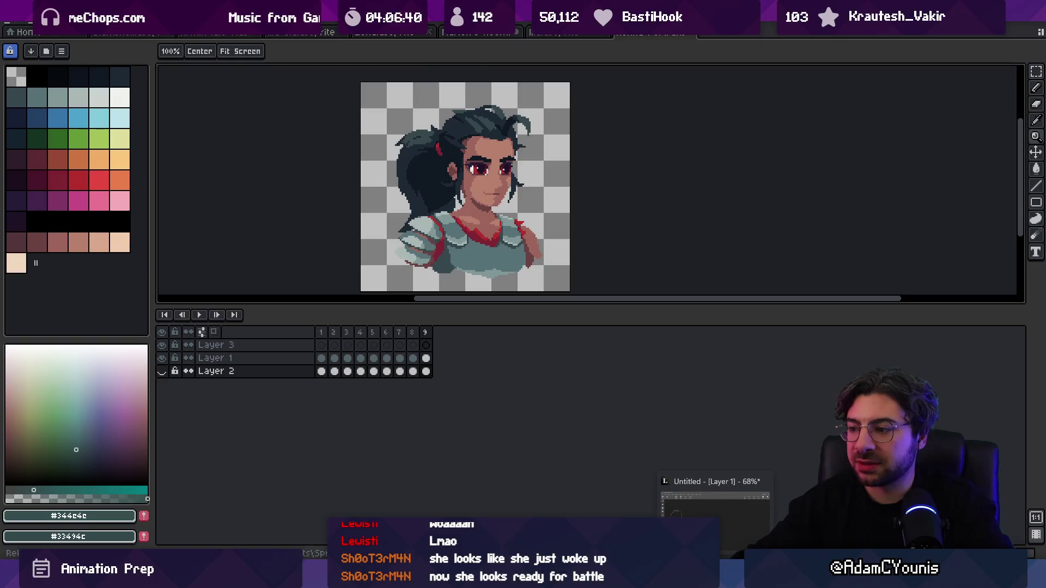
mouse_move(475, 577)
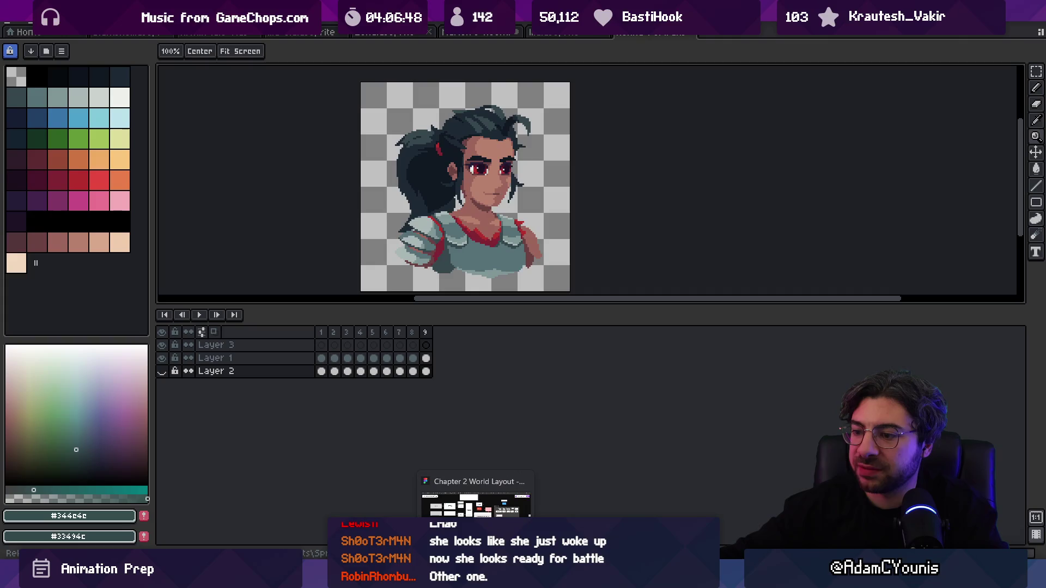
Step: Open Thumbnails 3 in Figma and browse the Insignia thumbnails and heroine reference art
left_click(476, 503)
left_click(817, 30)
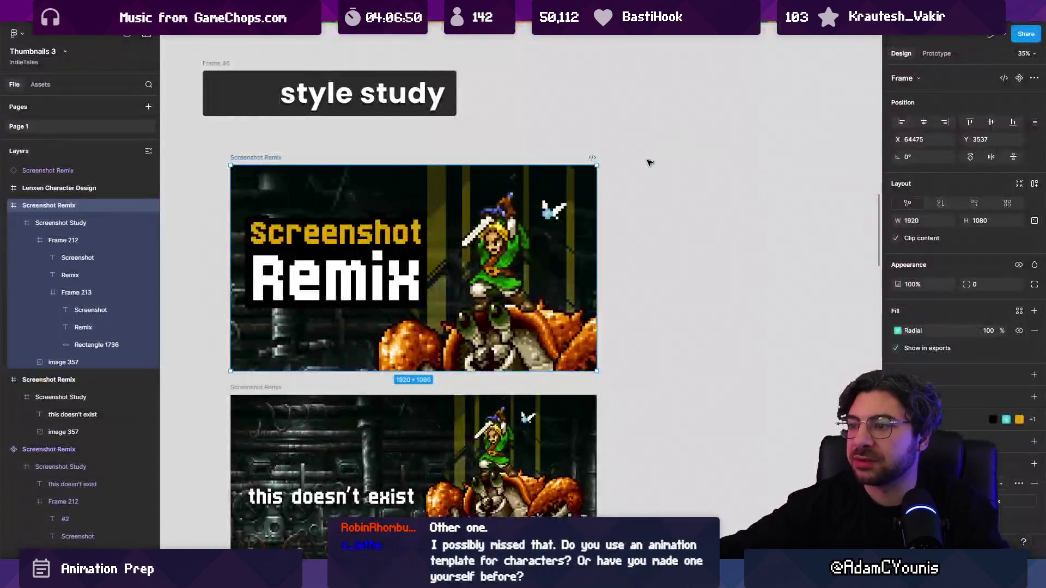
key("shift+1")
scroll(443, 308, "up", 5)
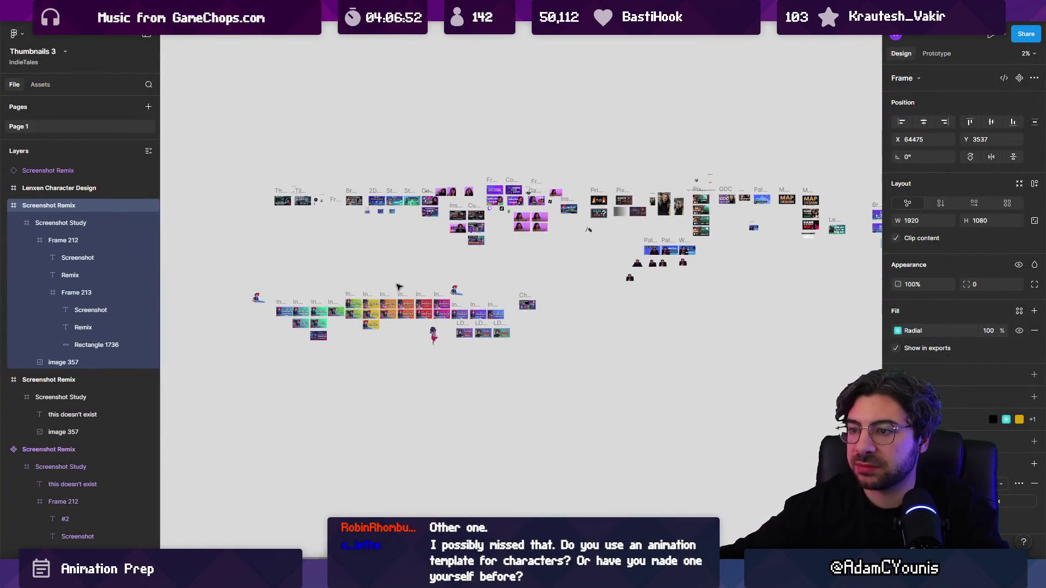
scroll(500, 269, "up", 8)
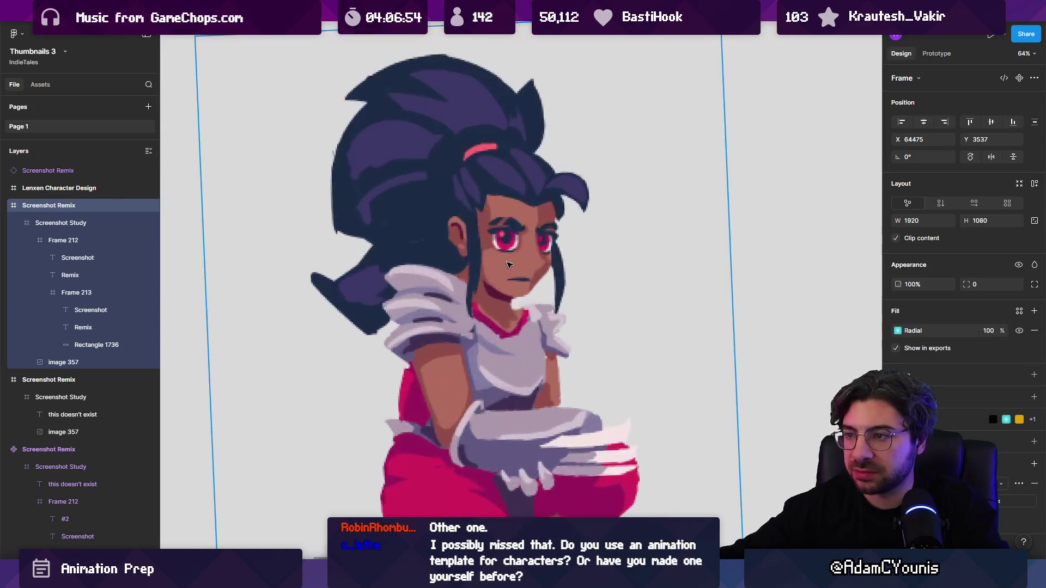
scroll(500, 269, "down", 4)
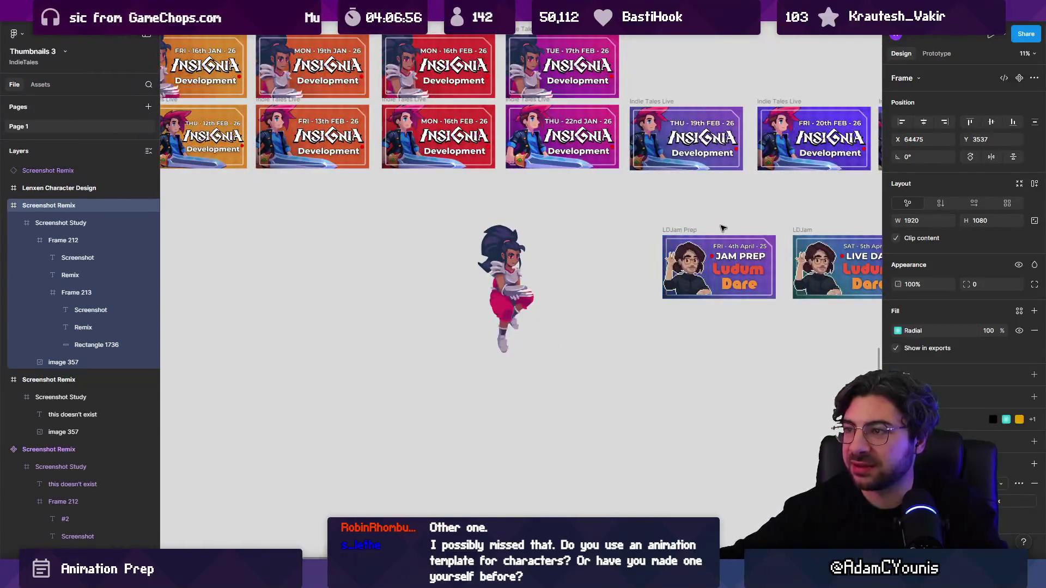
mouse_move(723, 228)
left_mouse_down()
mouse_move(733, 264)
mouse_move(795, 343)
left_mouse_up()
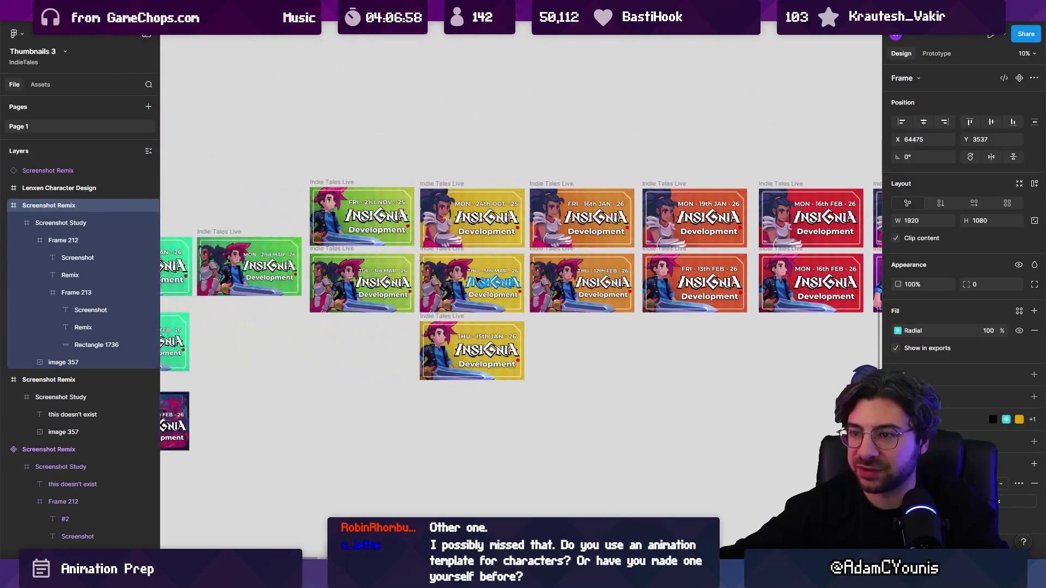
scroll(304, 265, "up", 10)
scroll(357, 258, "up", 3)
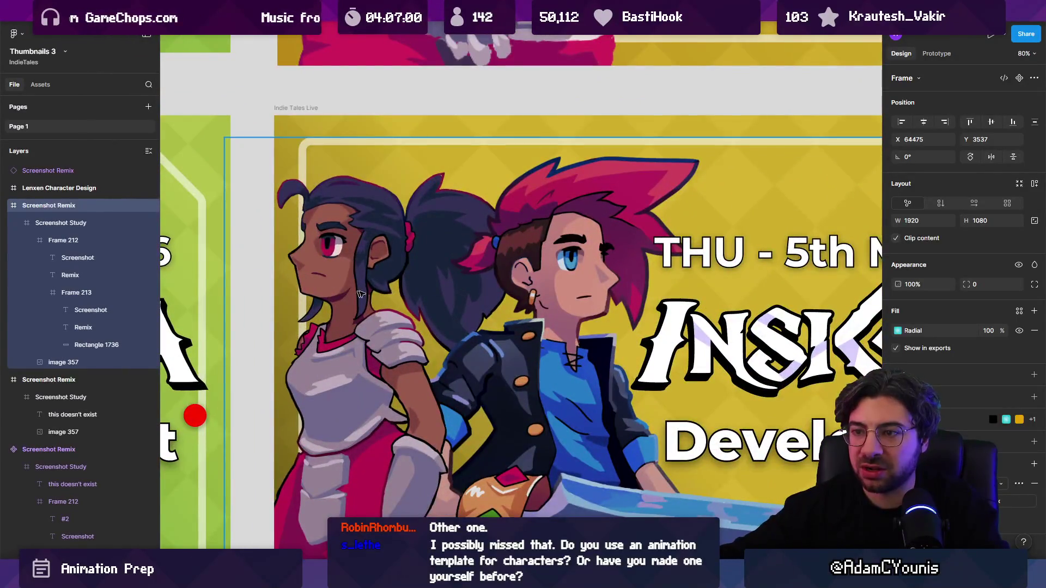
scroll(381, 226, "down", 3)
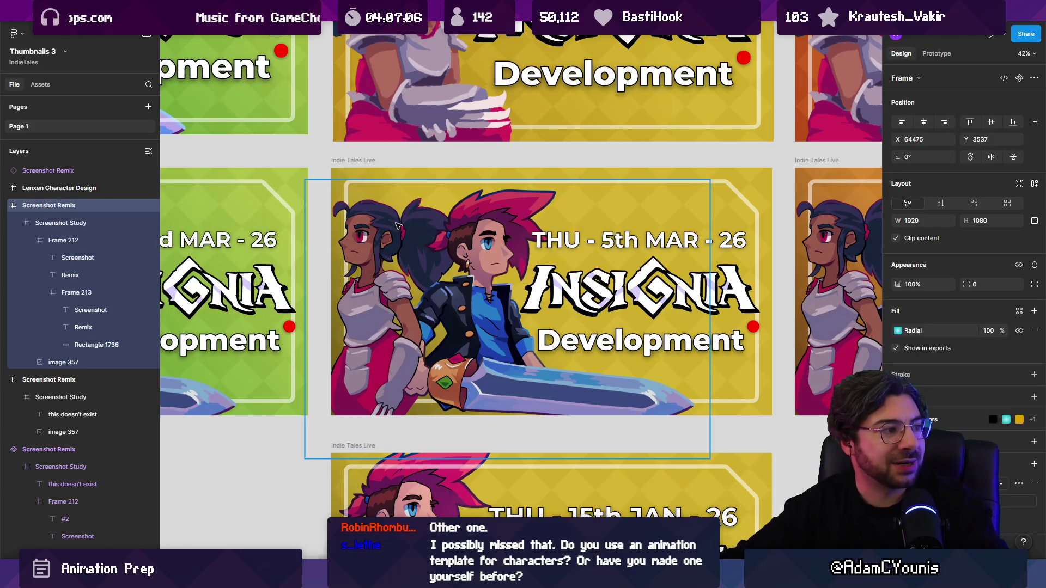
scroll(425, 228, "down", 5)
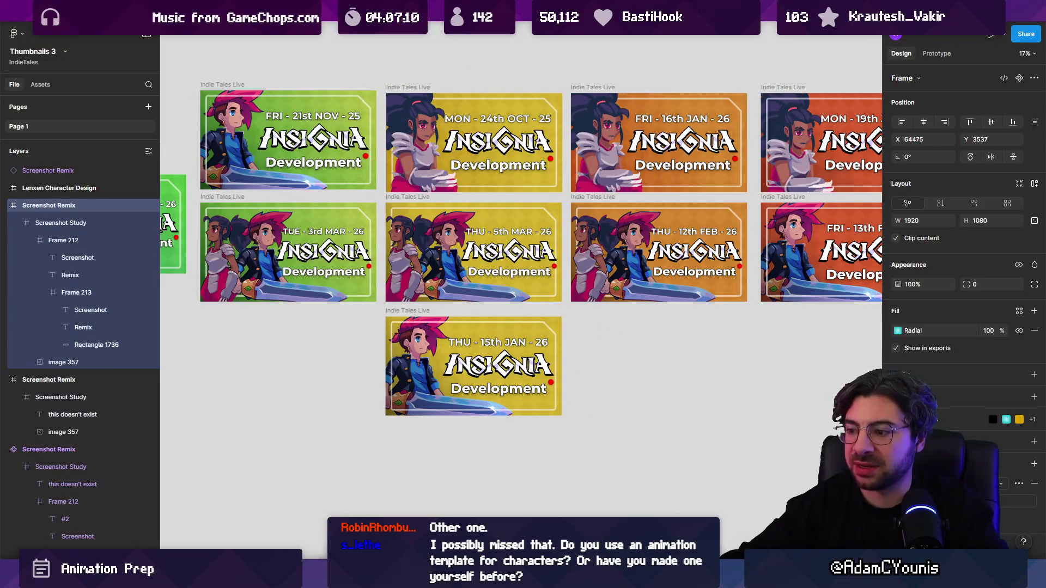
key("alt+Tab")
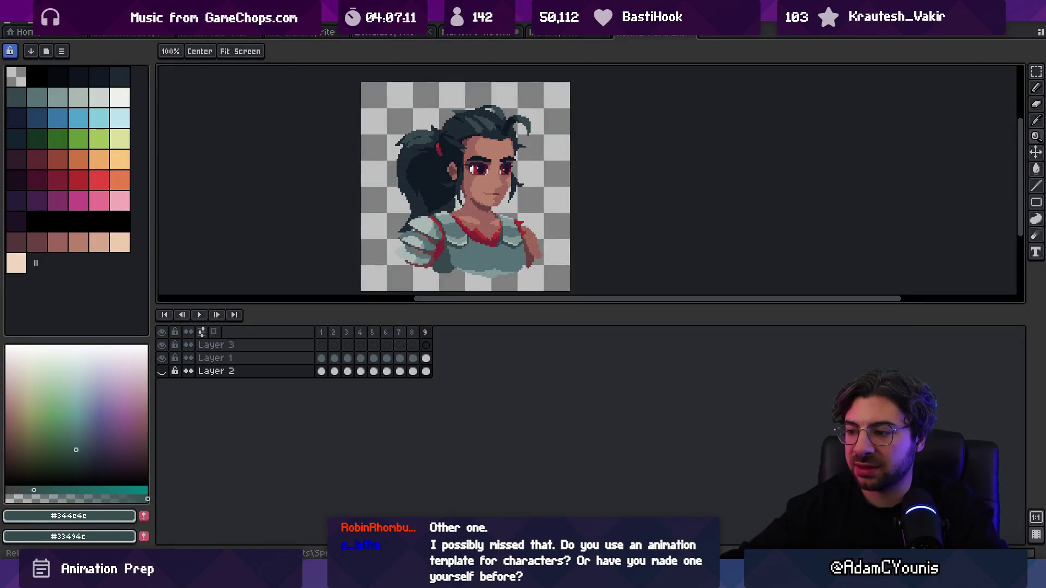
Step: Search 'skywa' in Everything and open Insignia Skywatch Poster.png
key("alt+Tab")
type("skyward")
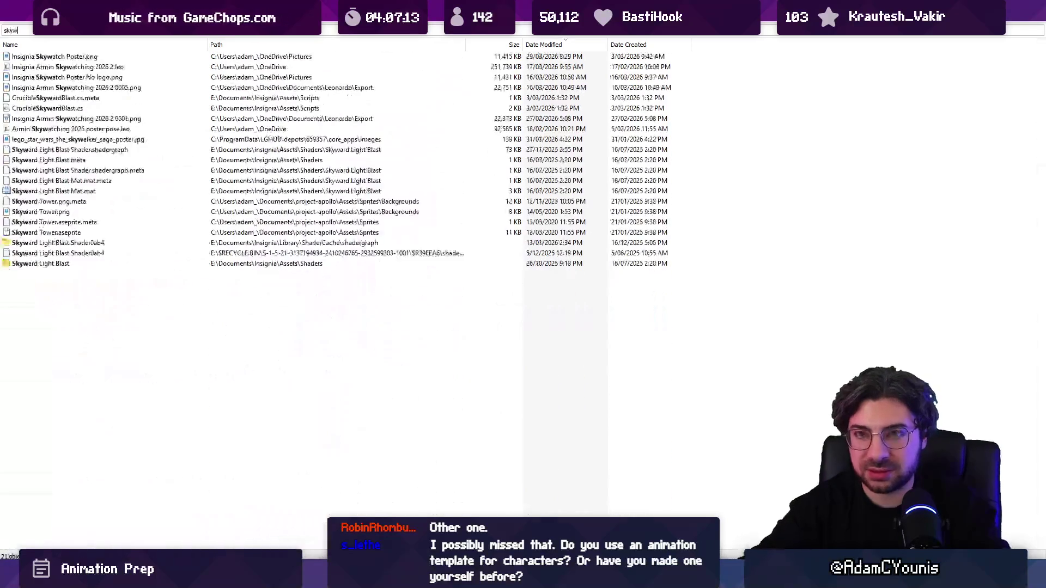
key("BackSpace")
key("BackSpace")
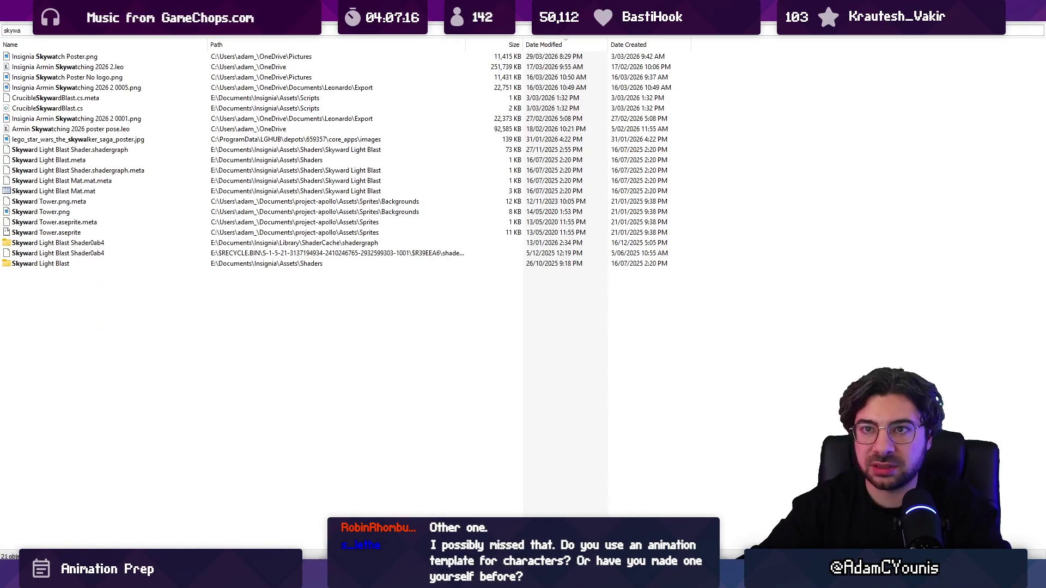
left_click(55, 56)
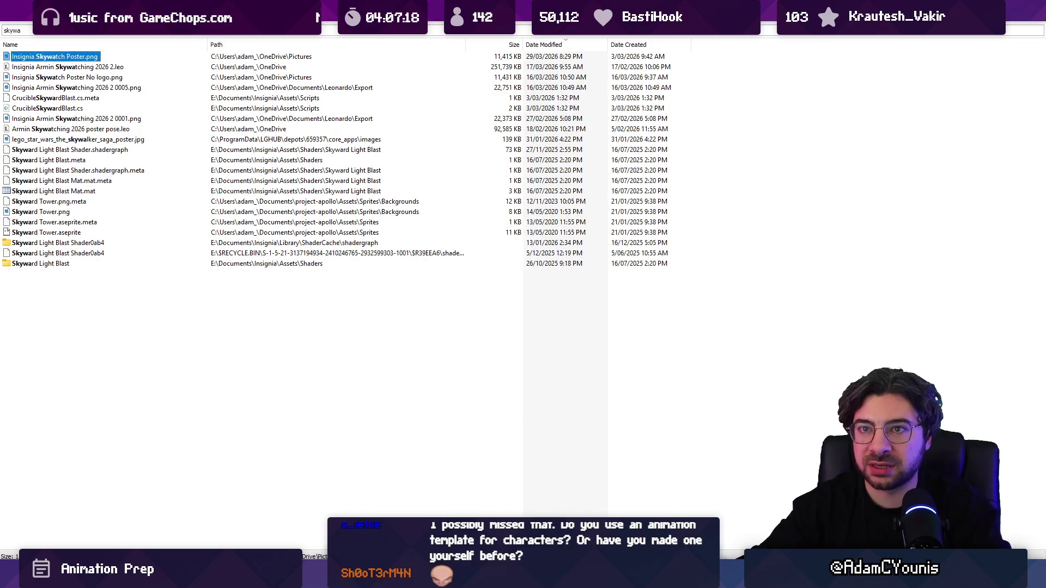
key("Return")
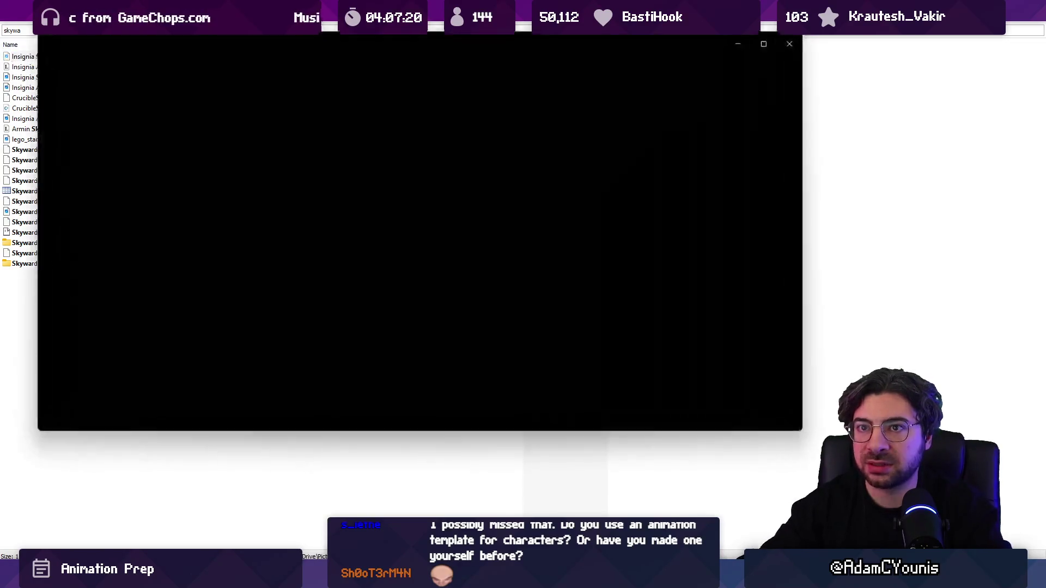
Step: Zoom in and out on the 4096 × 4102 Skywatch poster, then close the preview
scroll(523, 309, "up", 3)
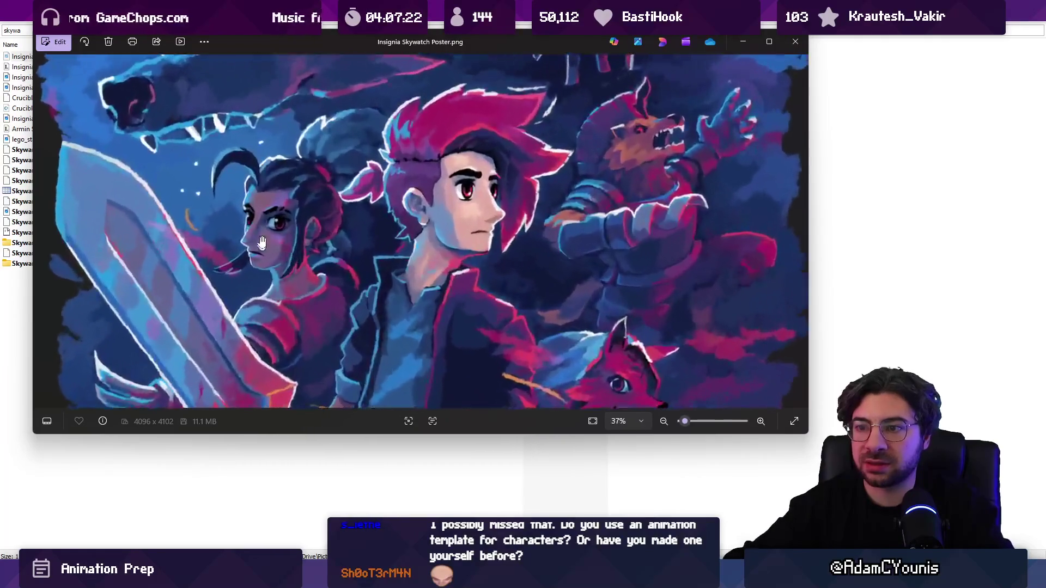
scroll(458, 257, "down", 3)
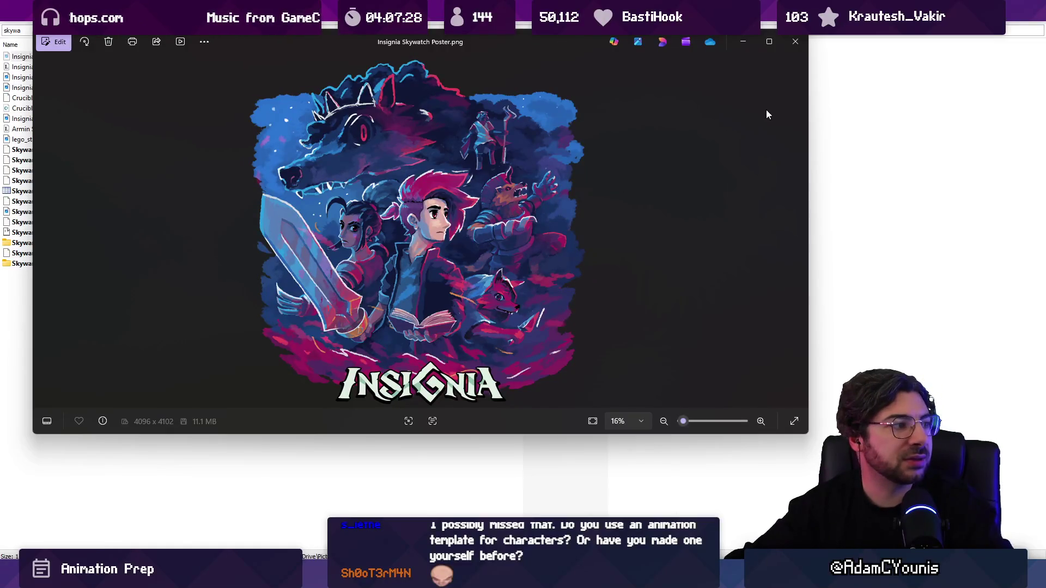
scroll(414, 223, "up", 4)
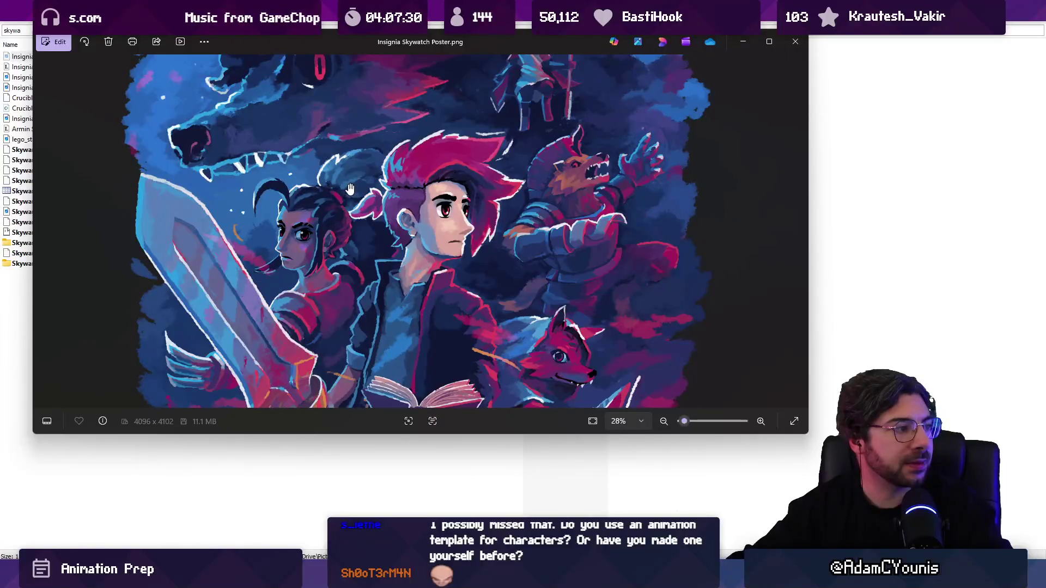
scroll(348, 185, "down", 4)
key("Escape")
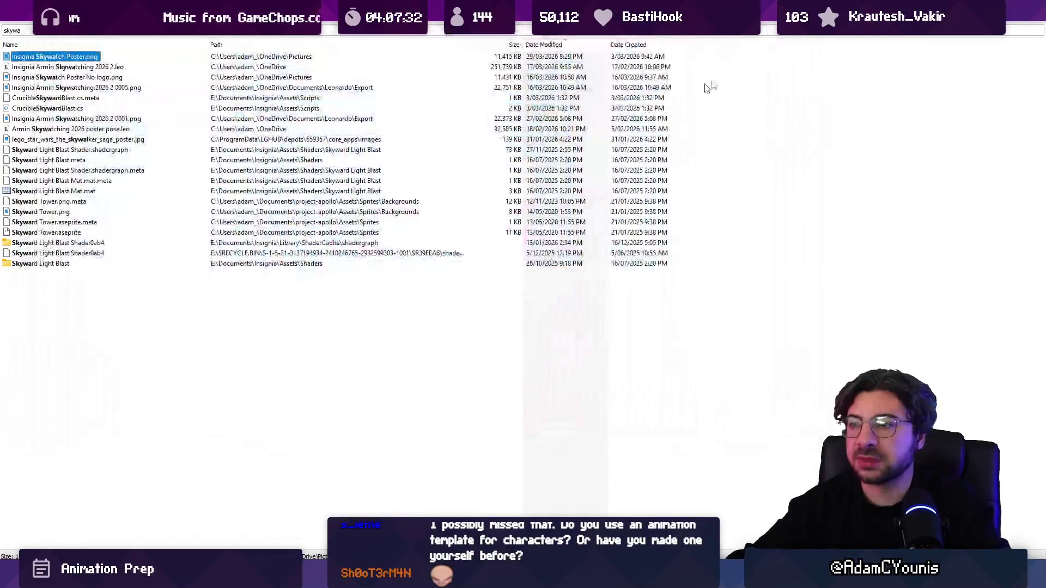
Step: Bring the armoured Rekka portrait forward in Aseprite and zoom in on it
key("alt+Tab")
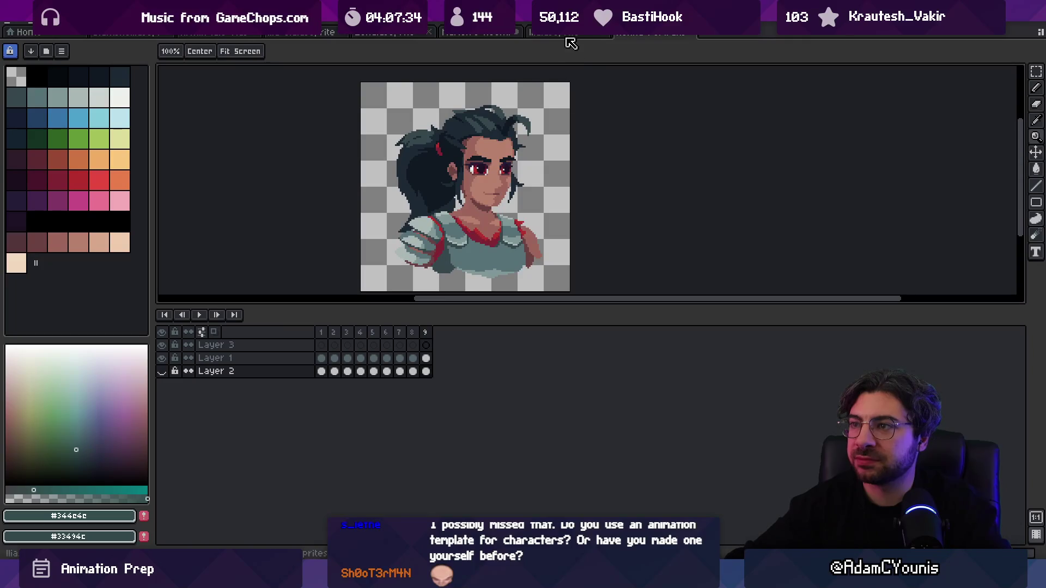
left_click(563, 34)
left_click(624, 34)
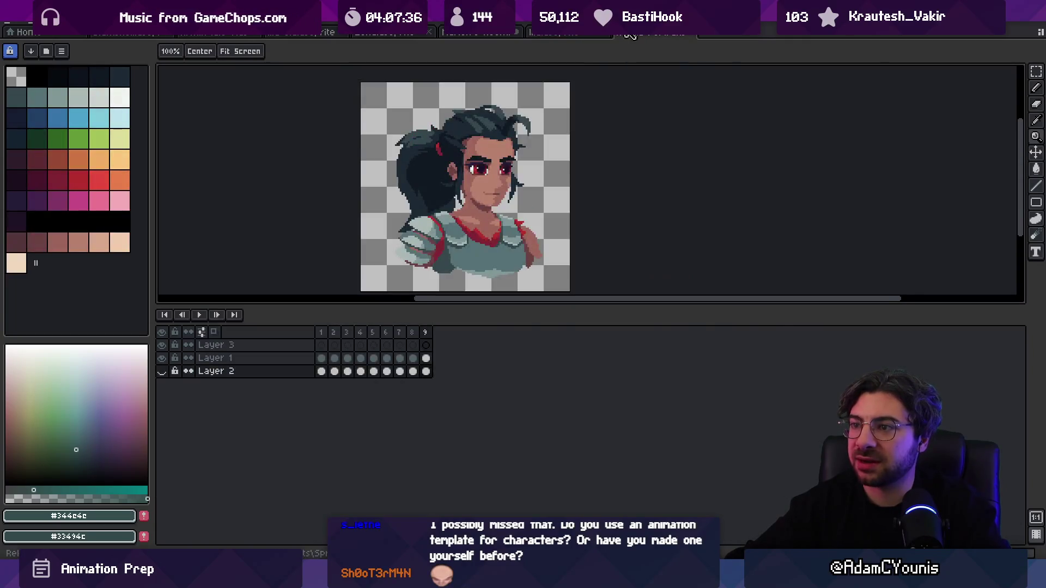
left_click(575, 34)
left_click(644, 32)
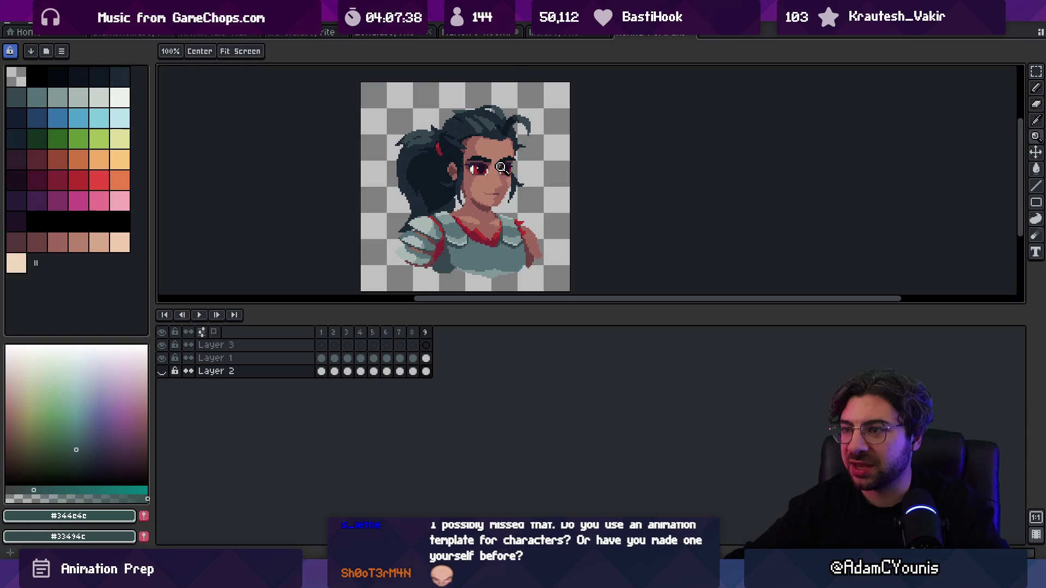
scroll(517, 171, "up", 5)
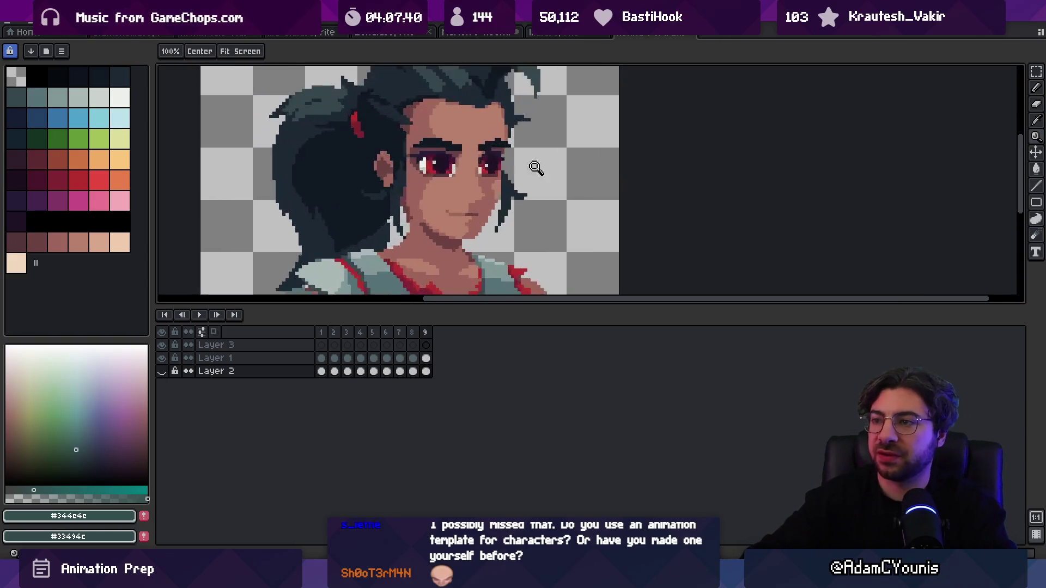
Step: Sample the heroine's skin tone and dark hair colour from her face
key("v")
key("b")
left_click(428, 156, "alt")
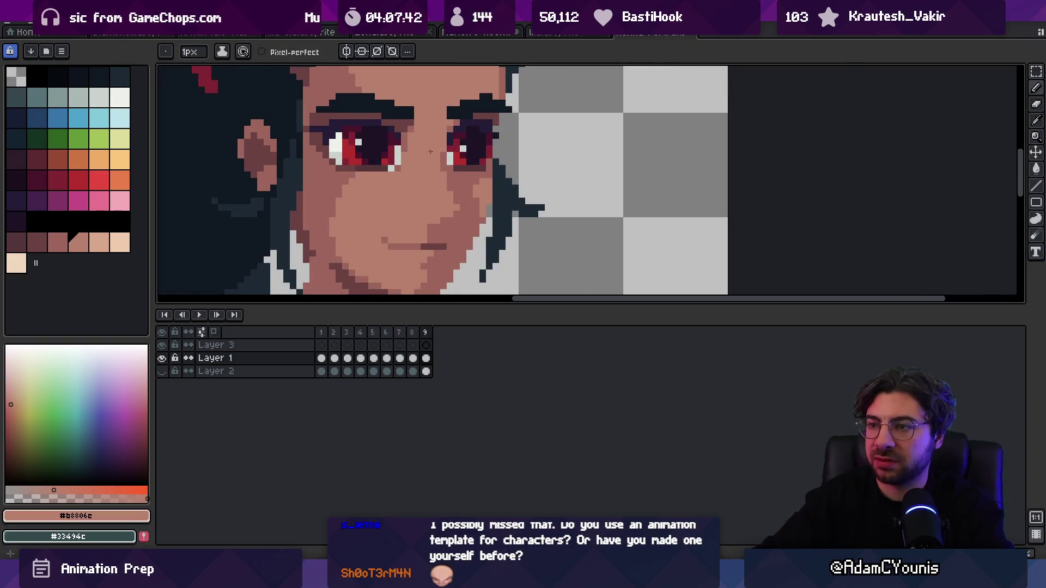
left_click(450, 129, "alt")
key("g")
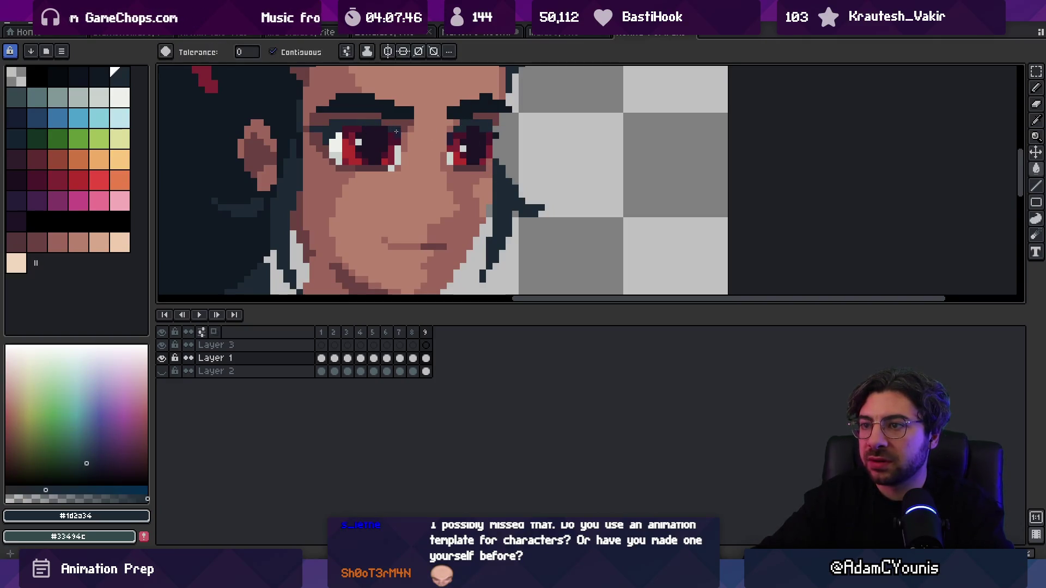
left_click(448, 200, "alt")
key("b")
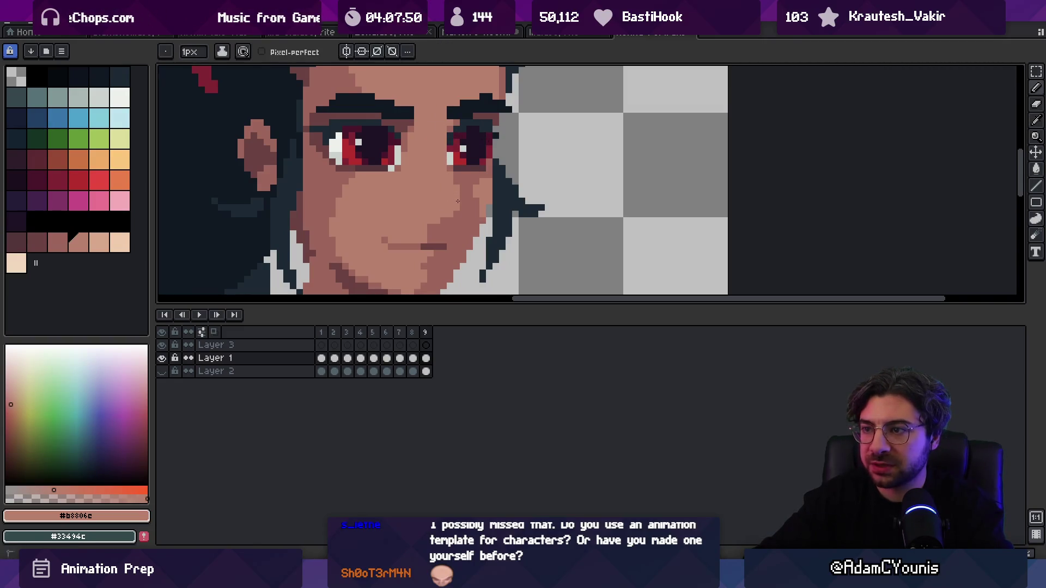
Step: Zoom around the face and sample a darker skin shade from the cheek
key("z")
scroll(429, 171, "down", 3)
scroll(479, 180, "up", 3)
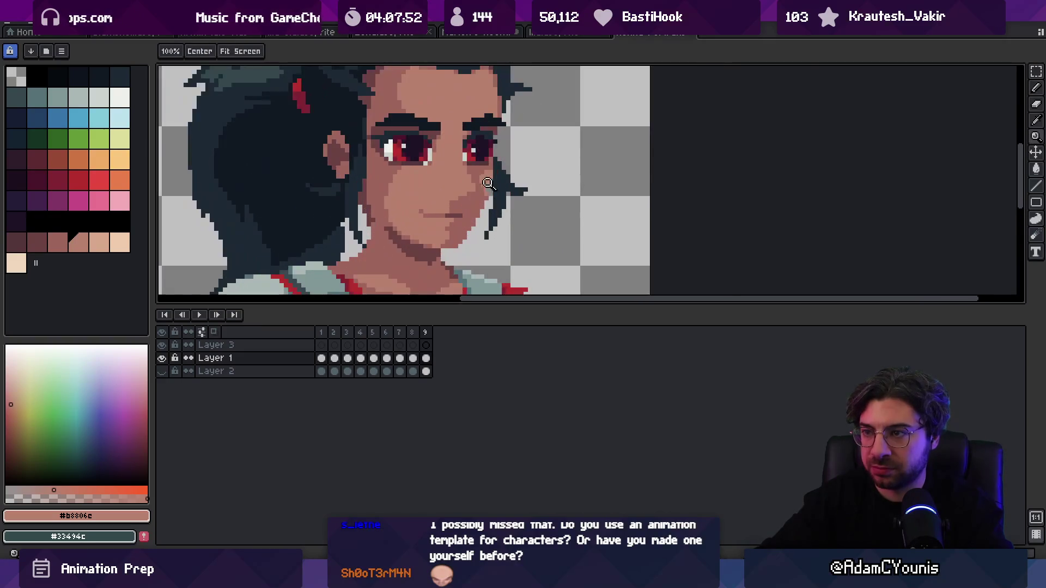
key("b")
key("z")
scroll(462, 195, "down", 3)
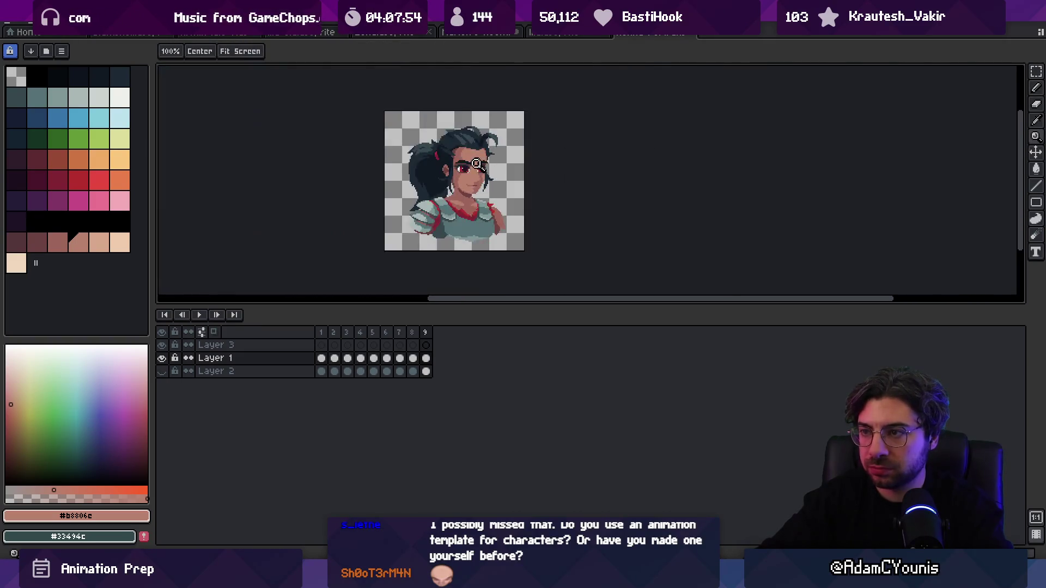
scroll(472, 187, "up", 3)
key("b")
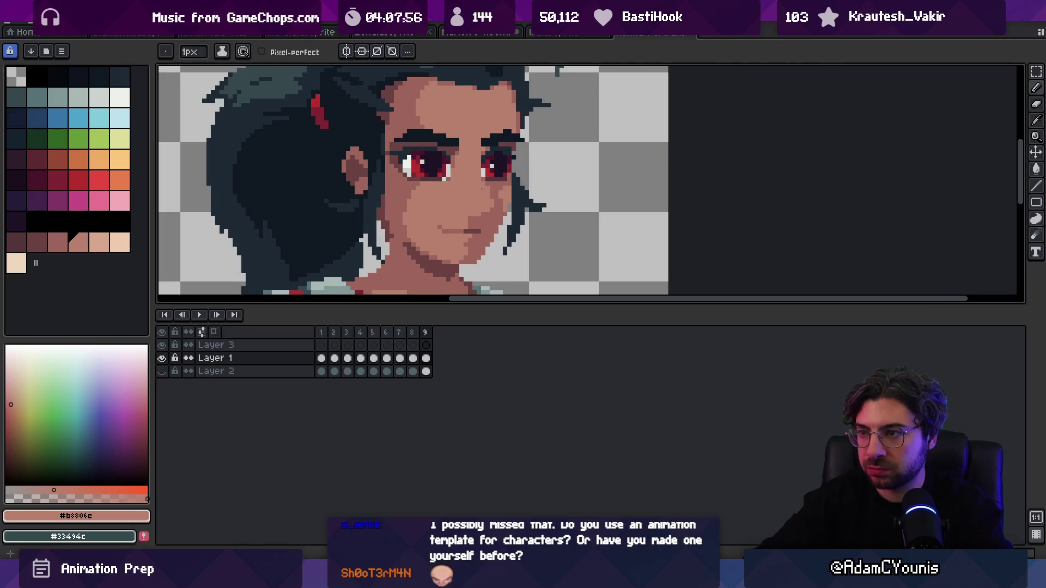
key("z")
scroll(490, 151, "down", 3)
key("b")
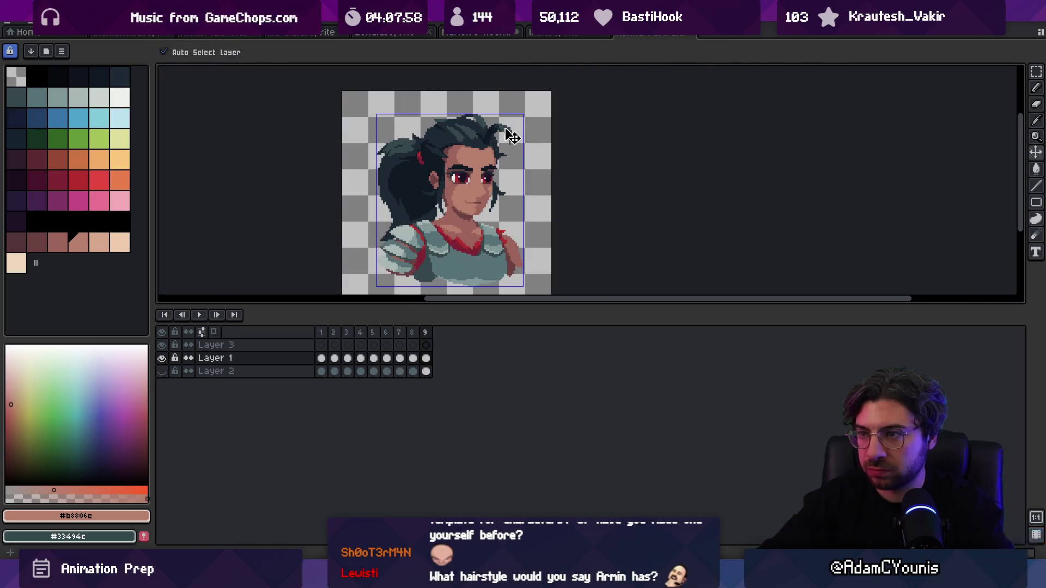
key("z")
scroll(509, 154, "up", 3)
key("b")
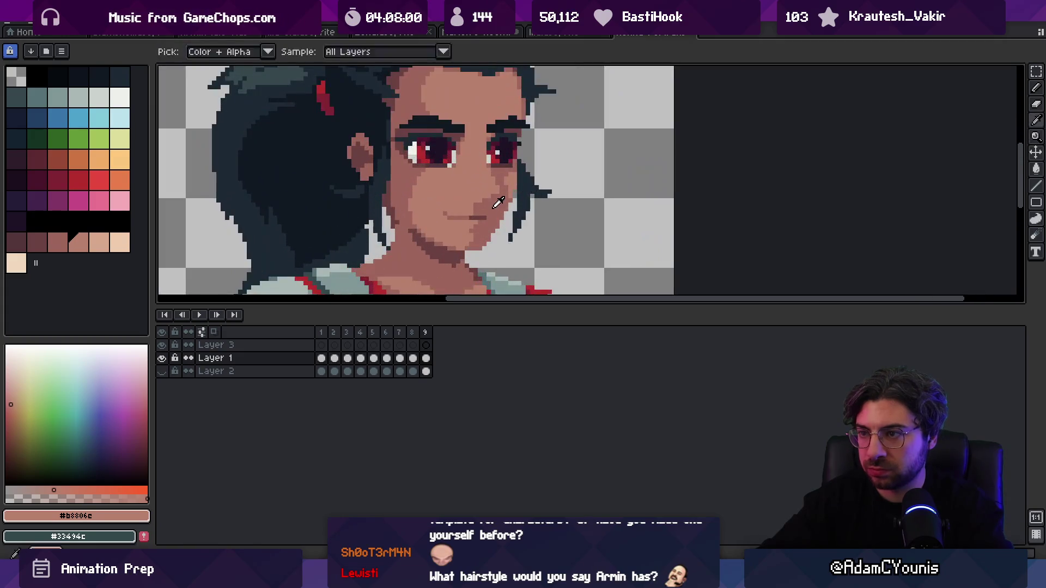
left_click(497, 192, "alt")
Step: Zoom in close on the character's right eye
key("z")
scroll(481, 214, "down", 3)
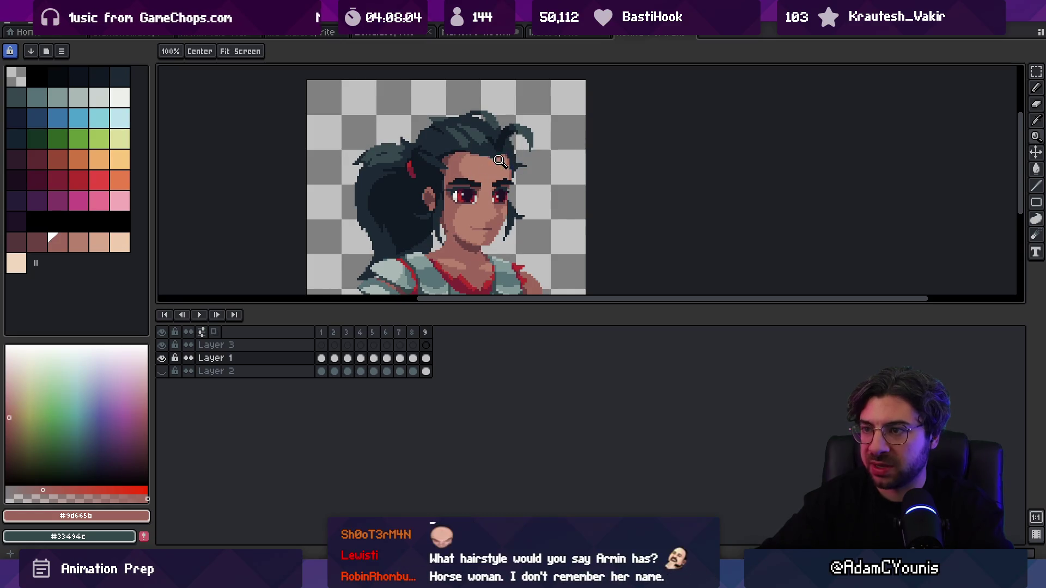
scroll(492, 178, "down", 2)
left_click(495, 167)
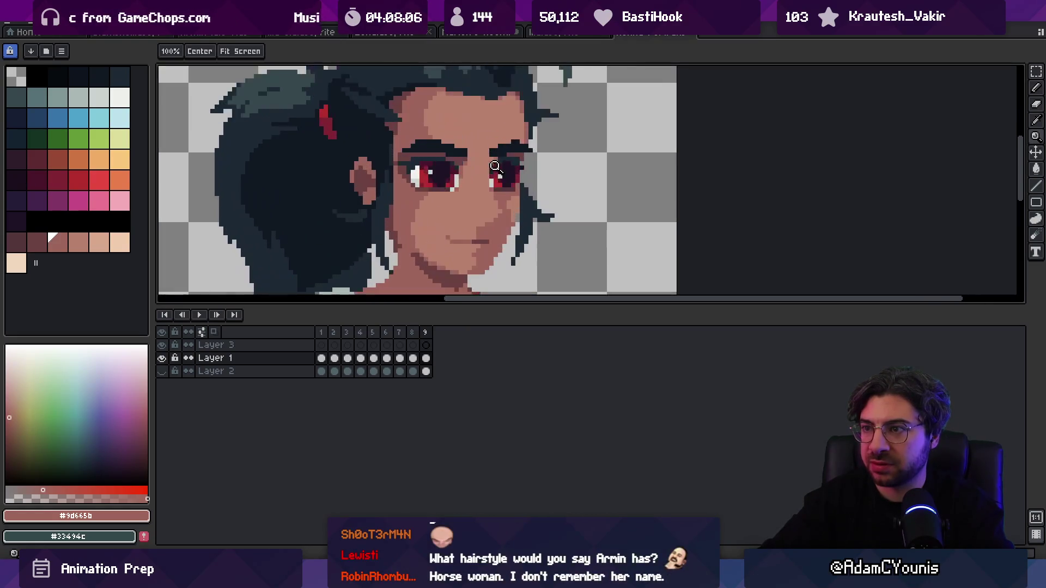
scroll(482, 161, "down", 2)
Step: Select the forehead above the eyebrows, deselect it, and zoom back on the portrait
key("m")
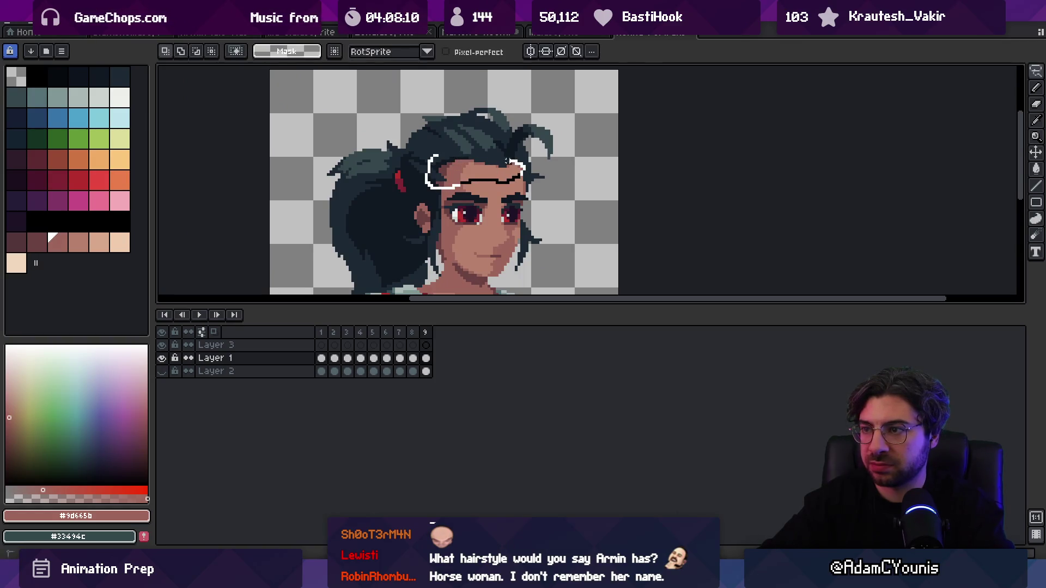
left_click_drag(507, 162, 511, 163)
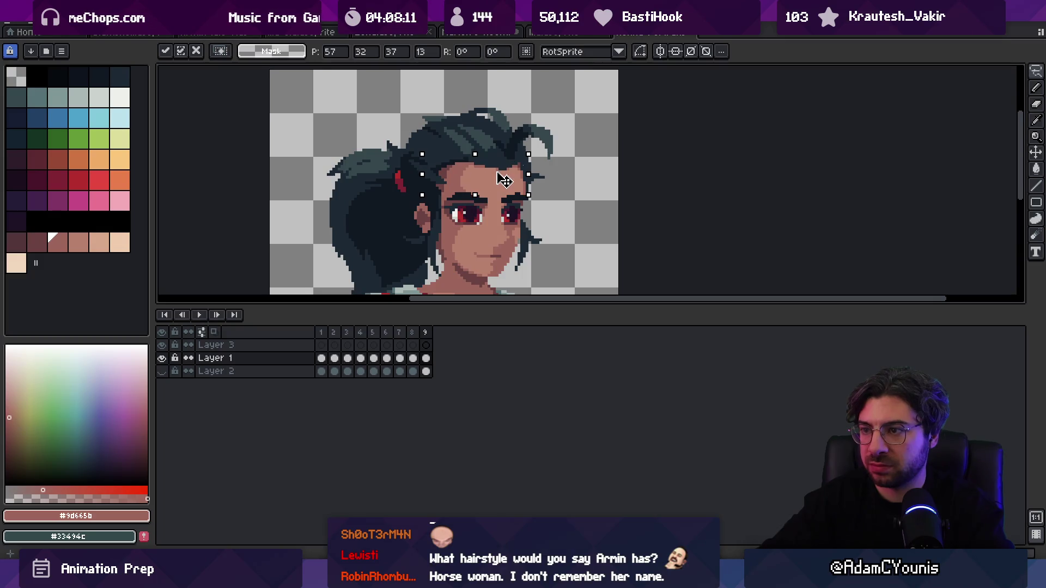
key("ctrl+d")
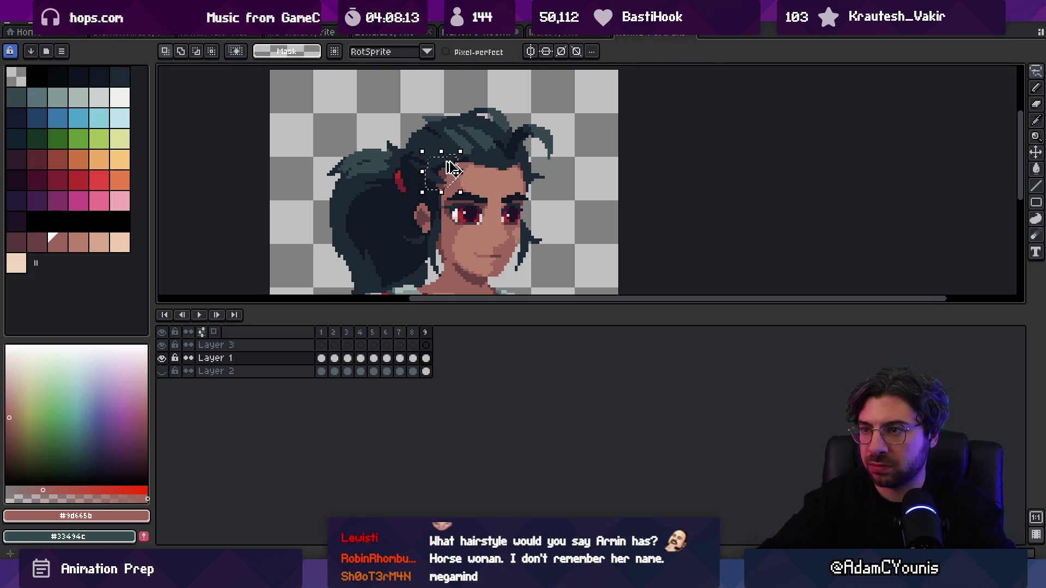
key("z")
scroll(485, 143, "down", 3)
left_click(498, 172)
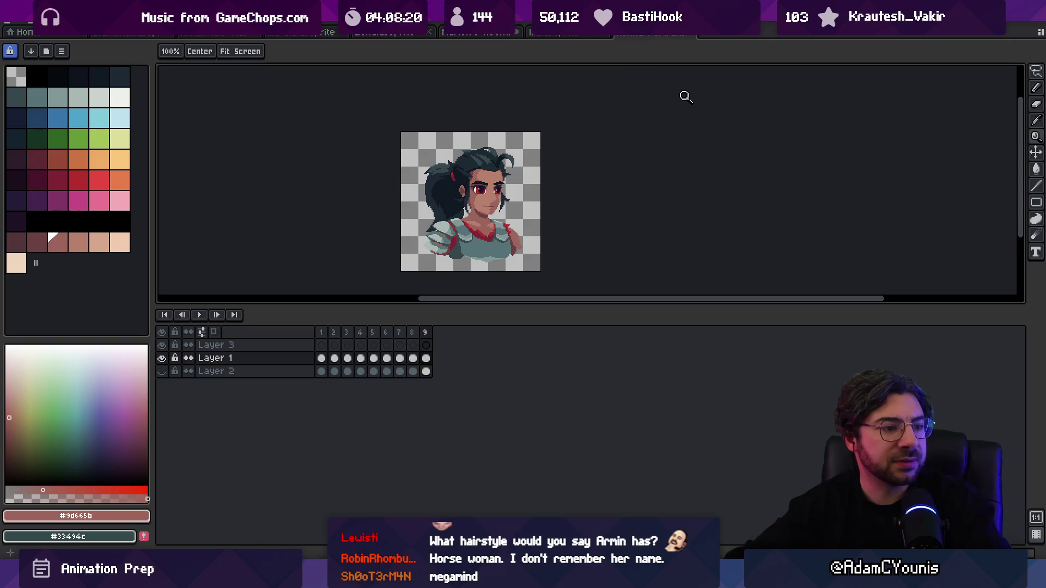
Step: Switch to the two-character sprite sheet and check the recent files list, then dismiss it
left_click(551, 34)
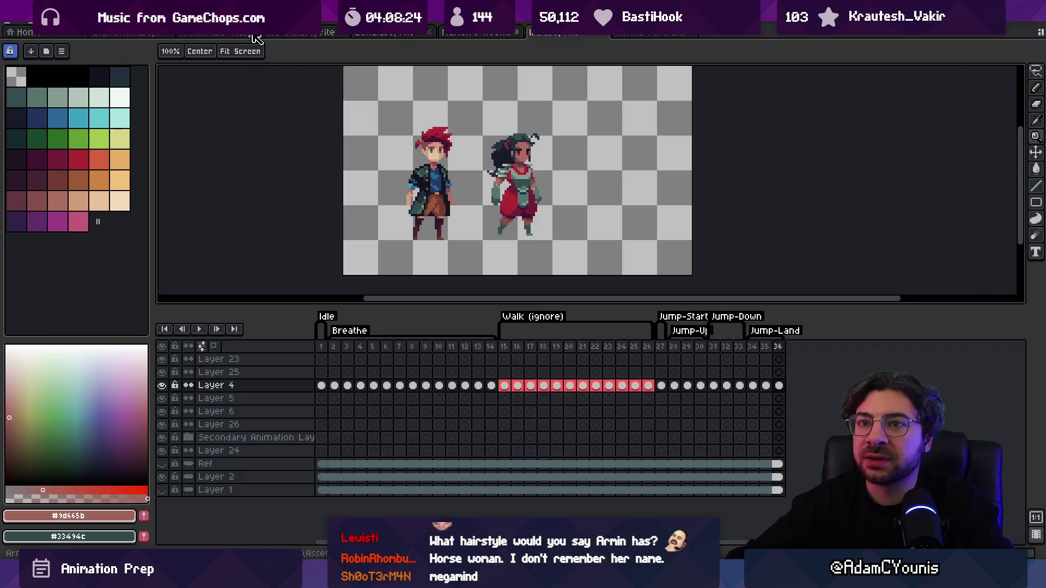
left_click(29, 30)
mouse_move(87, 58)
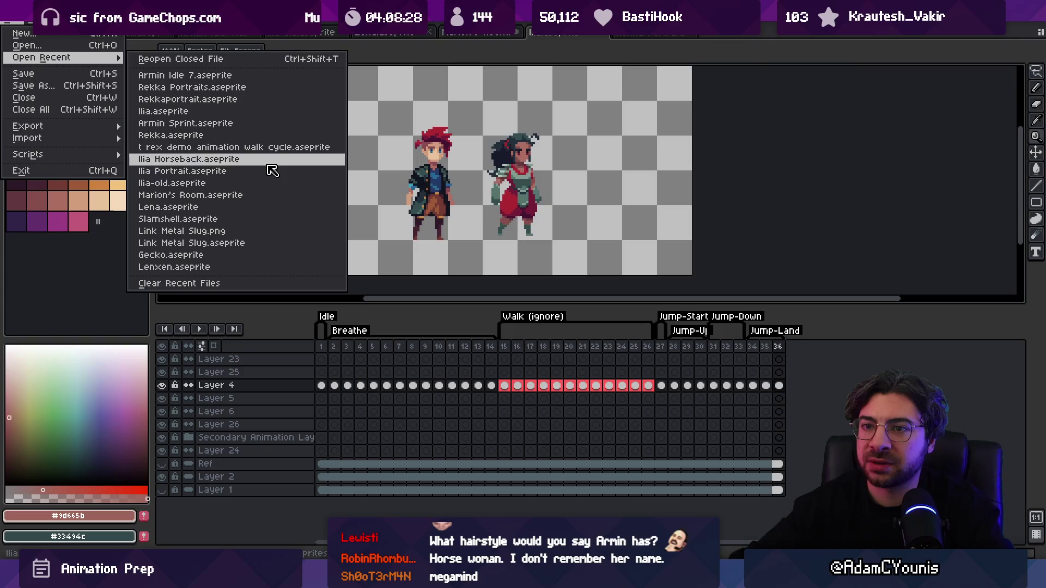
key("Escape")
scroll(626, 170, "up", 3)
scroll(550, 163, "down", 2)
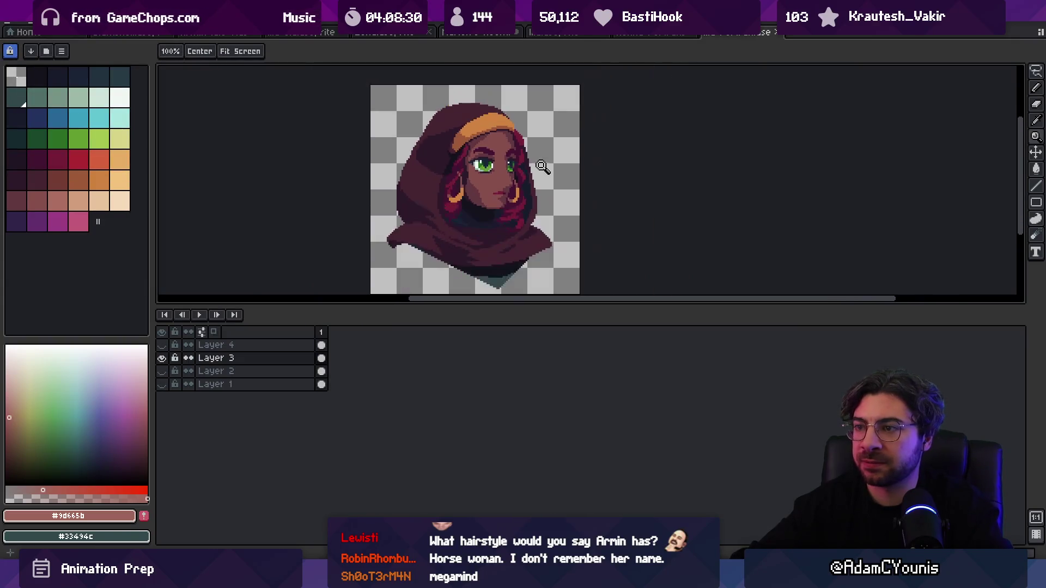
left_click_drag(546, 163, 534, 173)
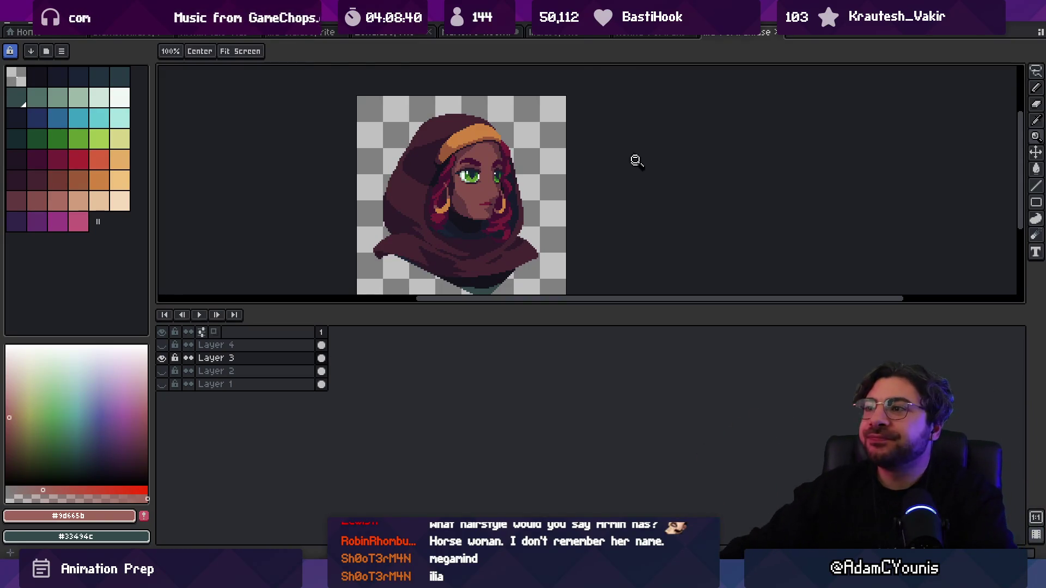
Step: Step back through the open documents to the background scene
key("ctrl+shift+Tab")
key("ctrl+shift+Tab")
key("ctrl+shift+Tab")
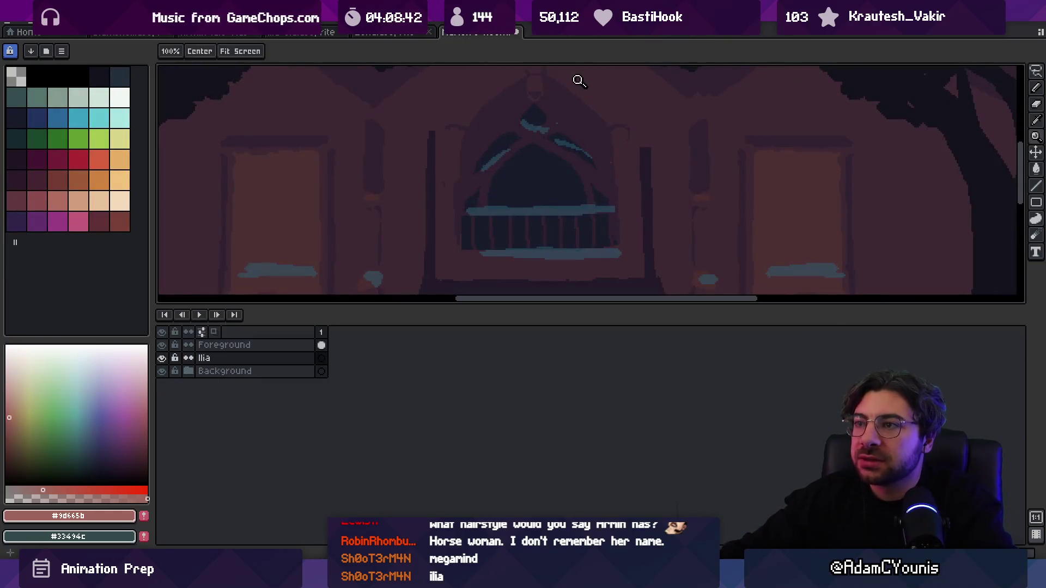
scroll(508, 116, "down", 2)
scroll(491, 140, "up", 2)
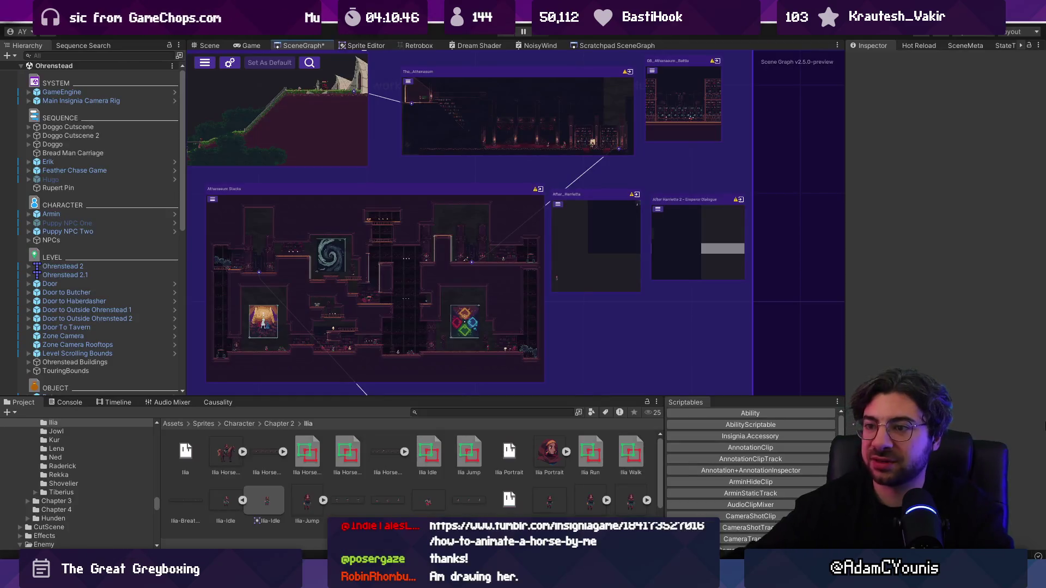
Step: Open the Cheverton Keep Landing scene in Unity
scroll(495, 257, "down", 3)
scroll(495, 257, "up", 3)
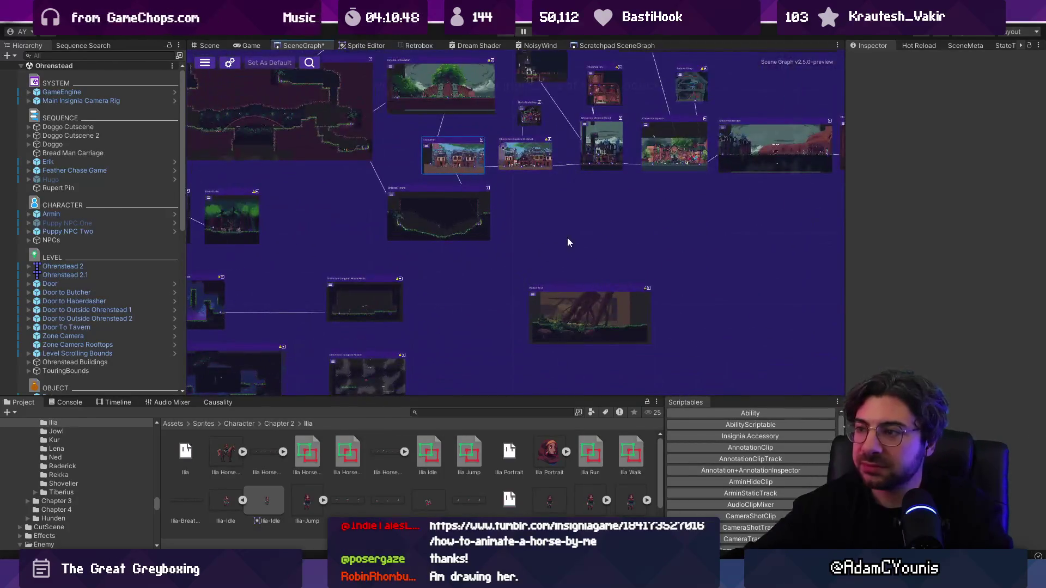
scroll(567, 243, "down", 2)
scroll(501, 221, "down", 2)
scroll(641, 156, "up", 5)
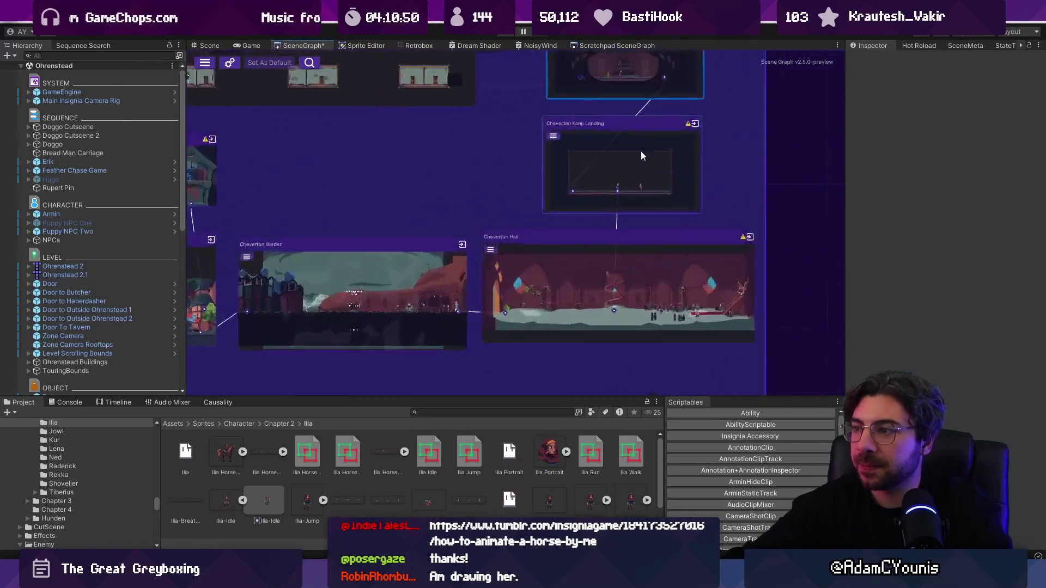
double_click(630, 160)
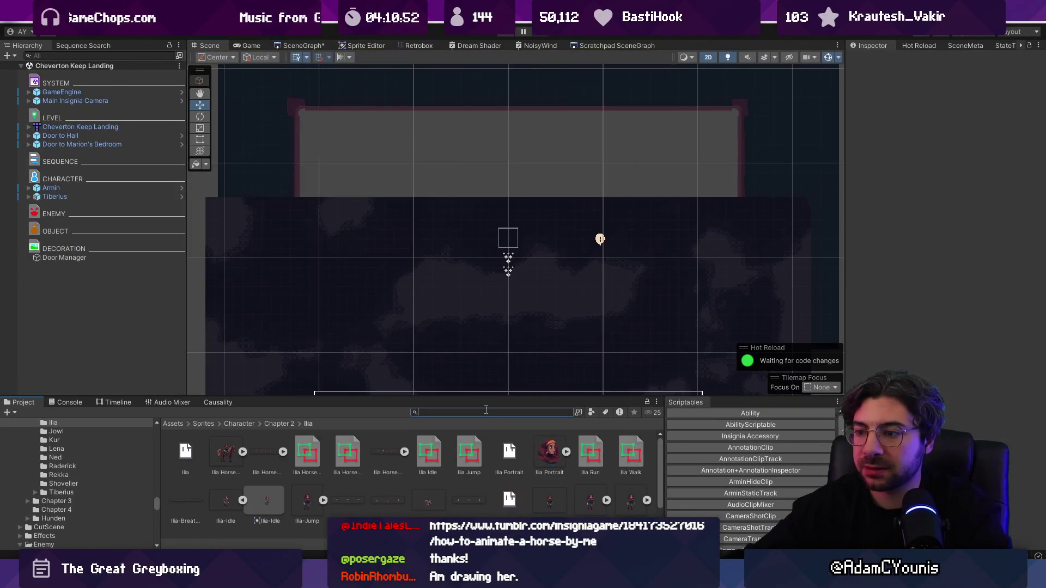
Step: Search the project for 'ilia-' and enlarge the asset area to list Ilia's sprites
type("ilia")
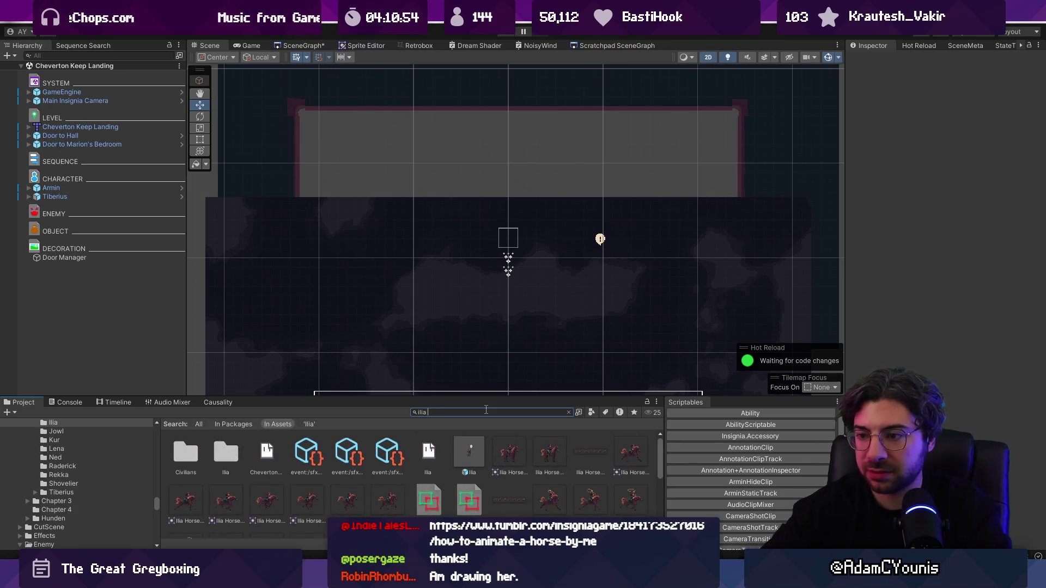
left_click_drag(486, 397, 486, 279)
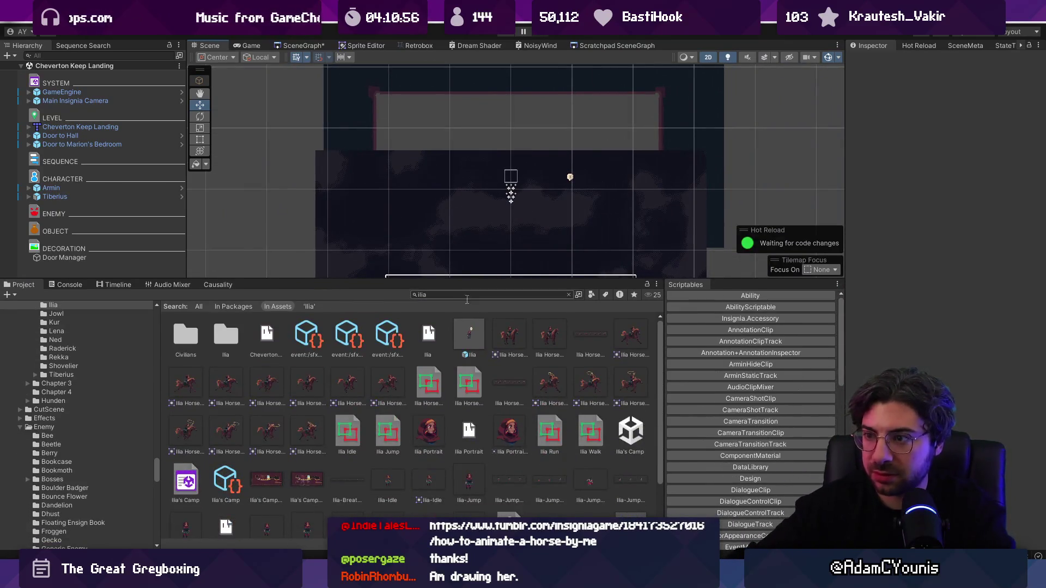
type("-")
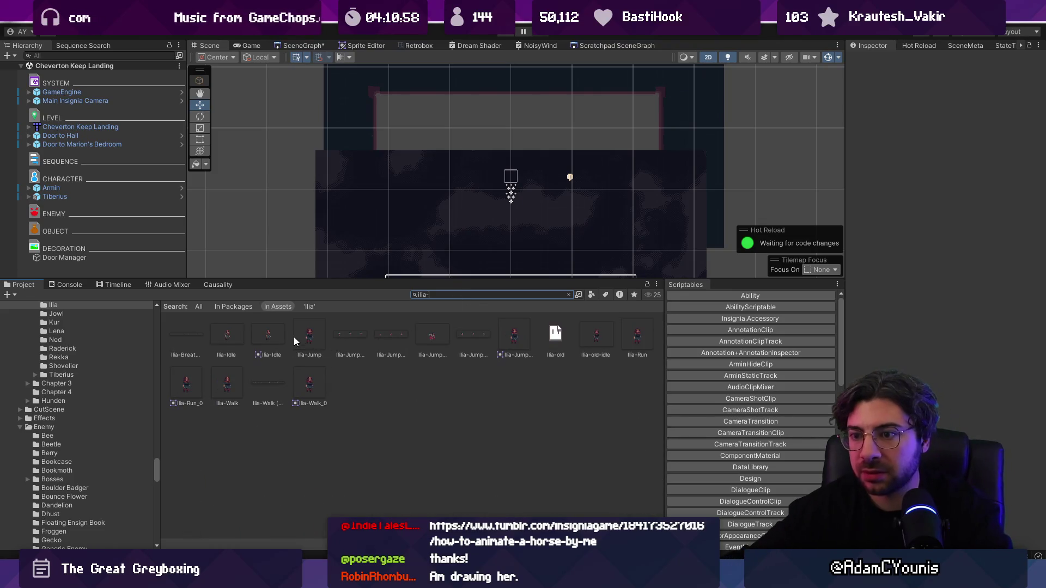
left_click_drag(344, 278, 349, 188)
scroll(358, 264, "down", 3)
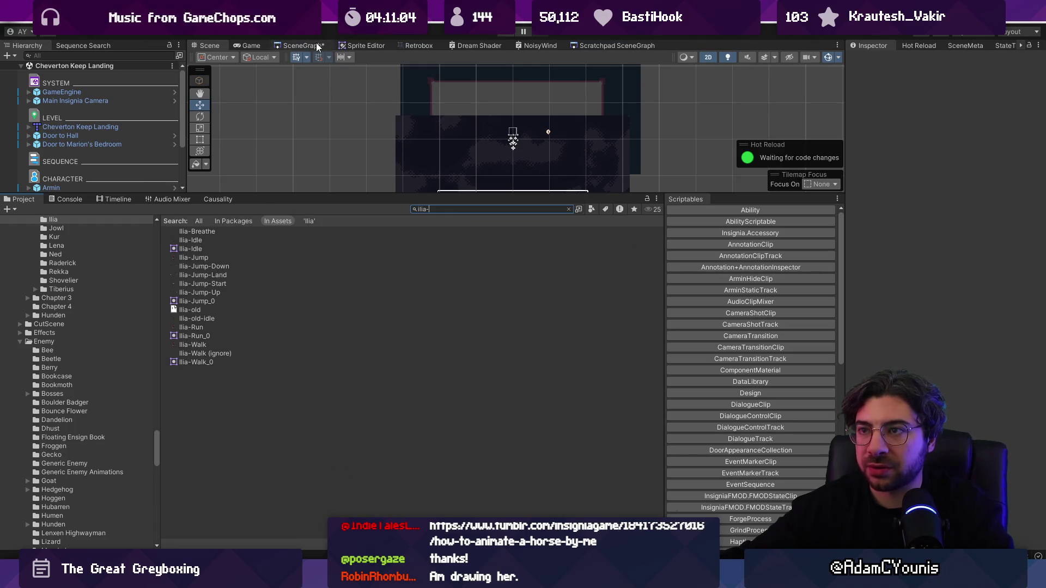
Step: Open Retrobox and select Ilia-Breathe, Ilia-Idle and the Ilia-Jump through Ilia-Jump-Up textures
left_click(412, 46)
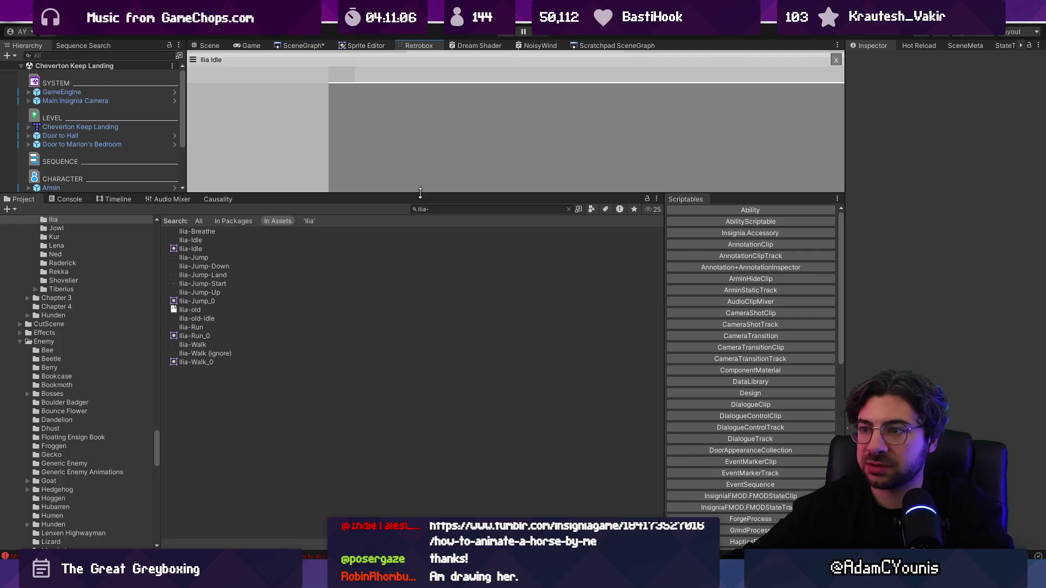
left_click_drag(418, 193, 416, 343)
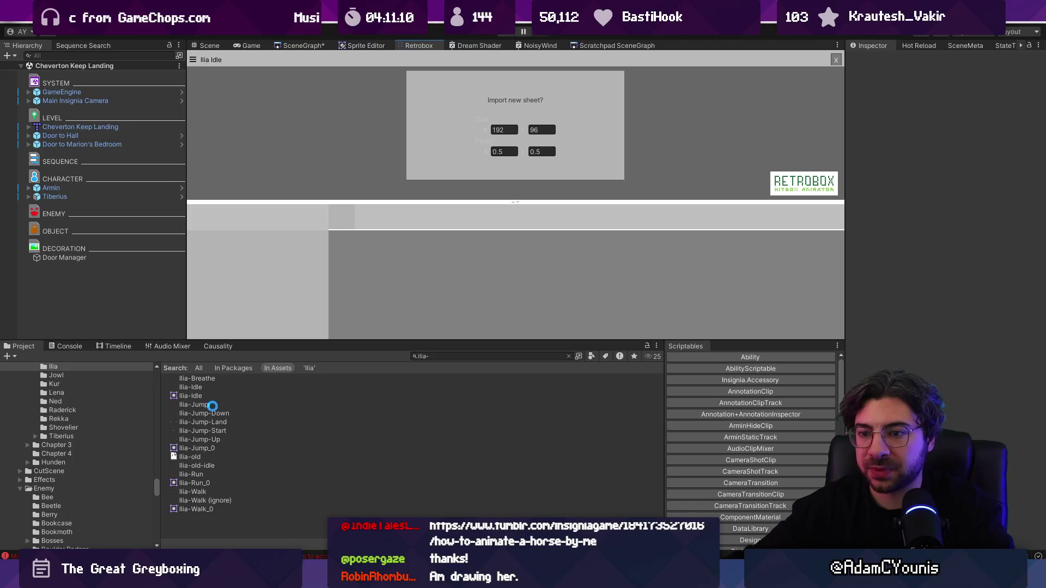
left_click(225, 405)
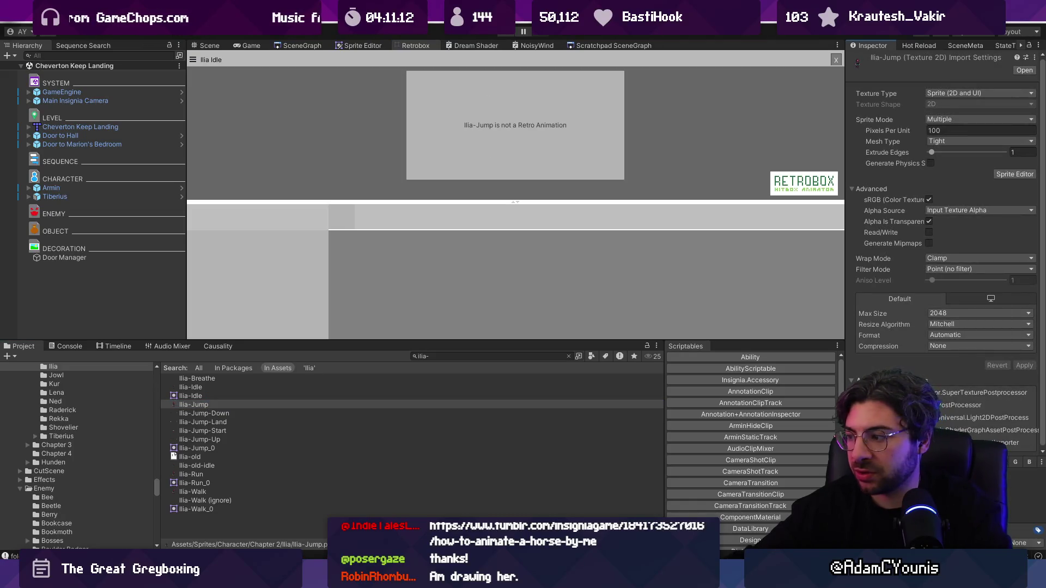
left_click(225, 438, "shift")
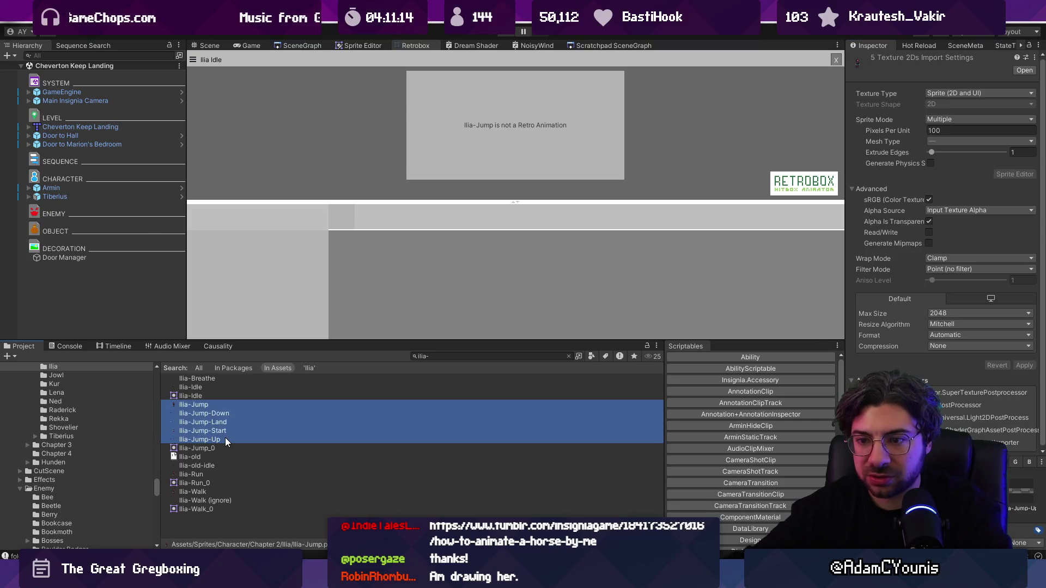
left_click(212, 379, "ctrl")
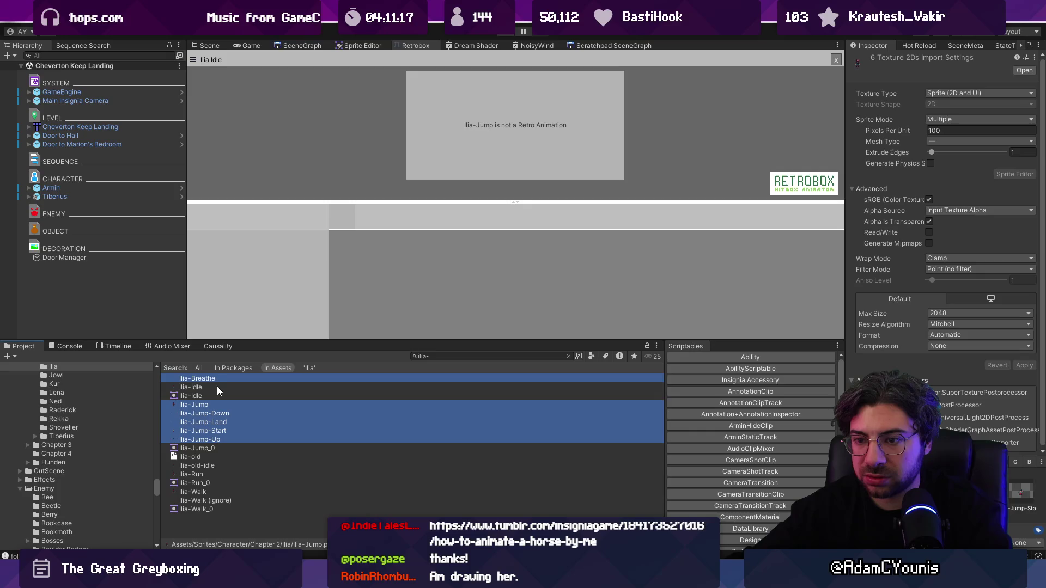
left_click(217, 387, "ctrl")
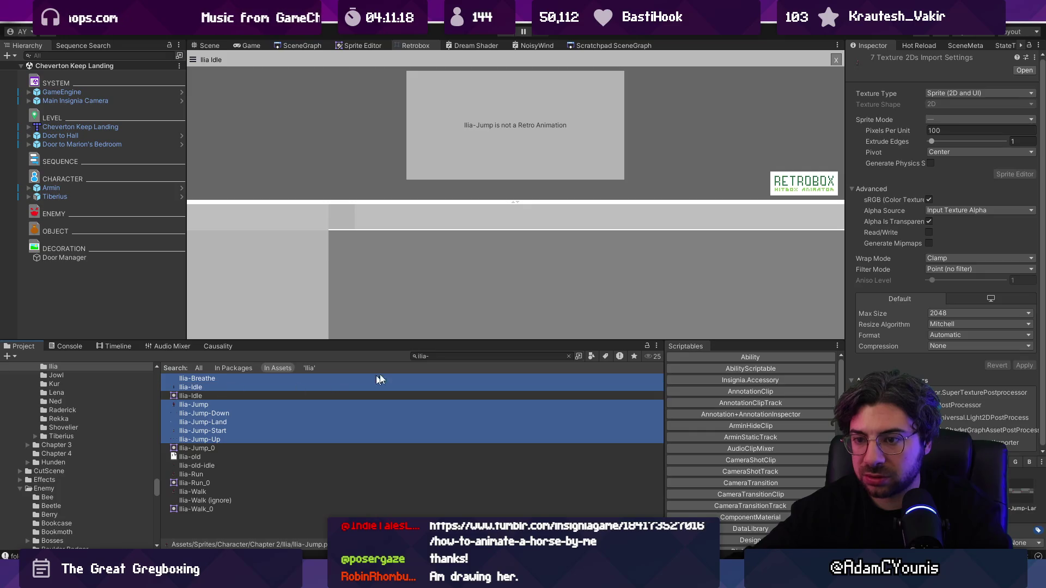
Step: Set the selected textures' Sprite Mode to Multiple, then check Ilia-Jump-Start's import settings
left_click(944, 121)
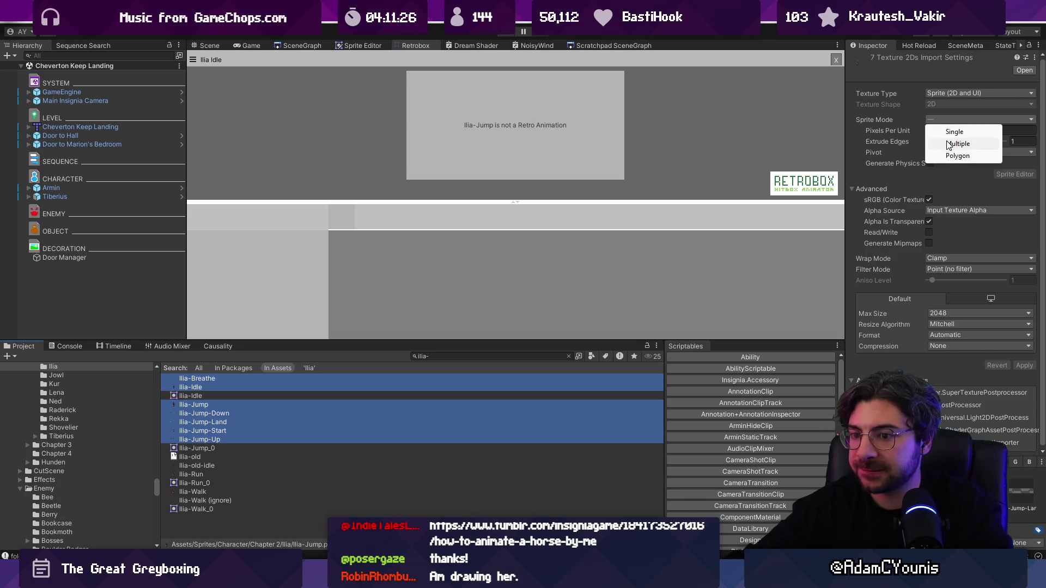
left_click(212, 386, "ctrl")
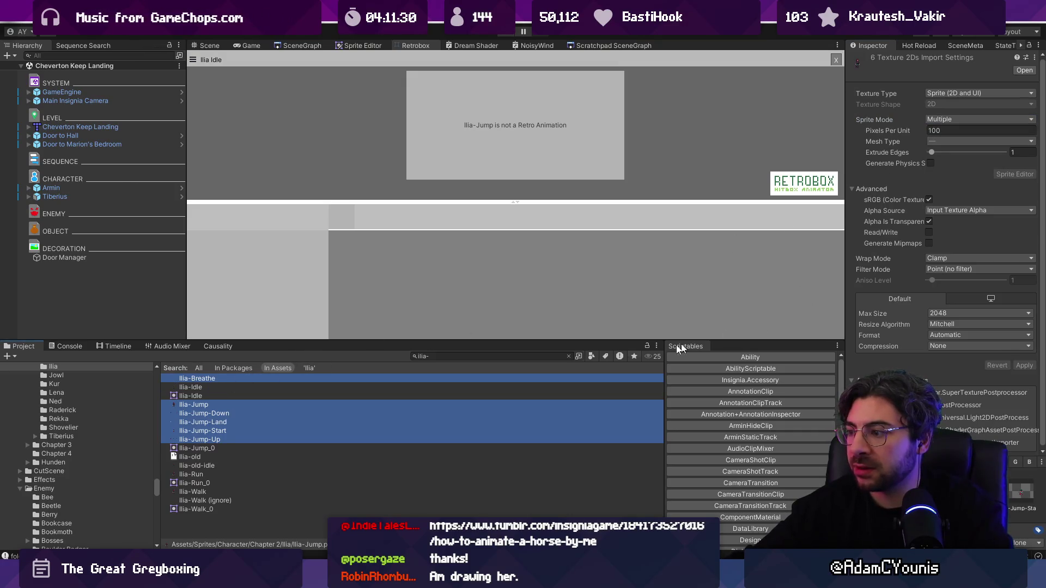
left_click(289, 430)
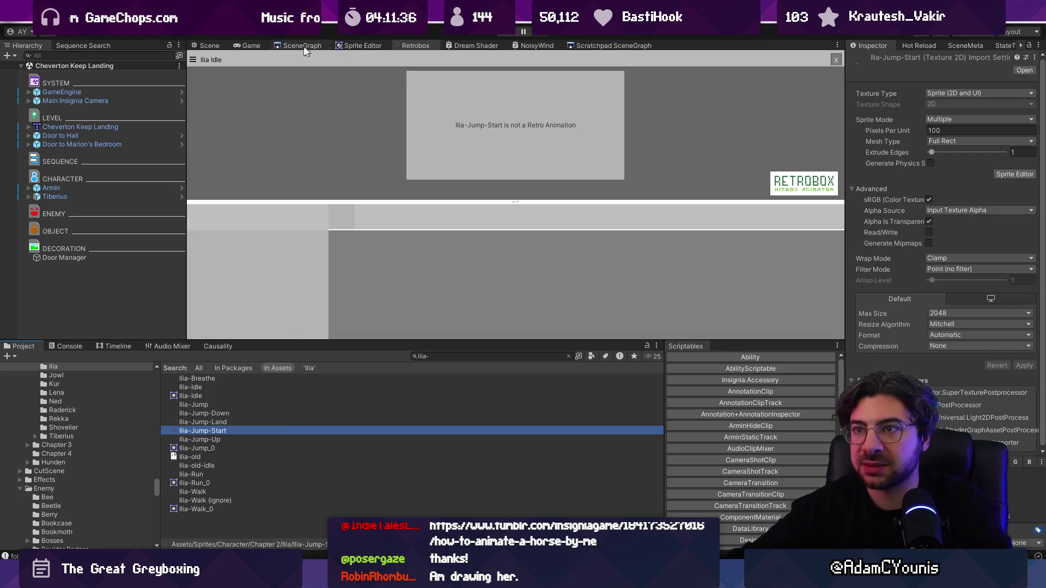
Step: Clear the Retrobox sheet and set the sheet width to 160
left_click(834, 60)
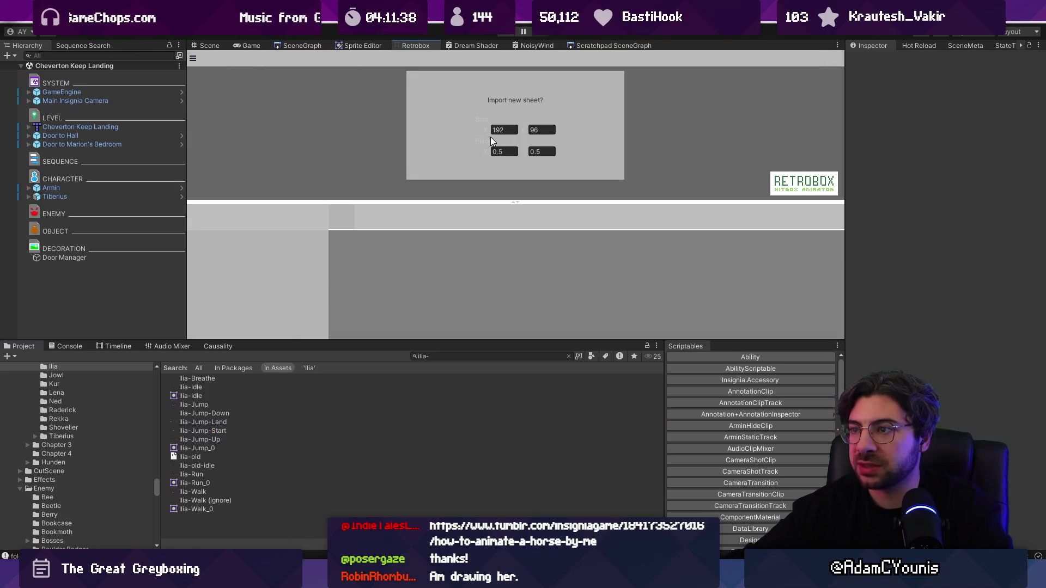
type("160")
key("Tab")
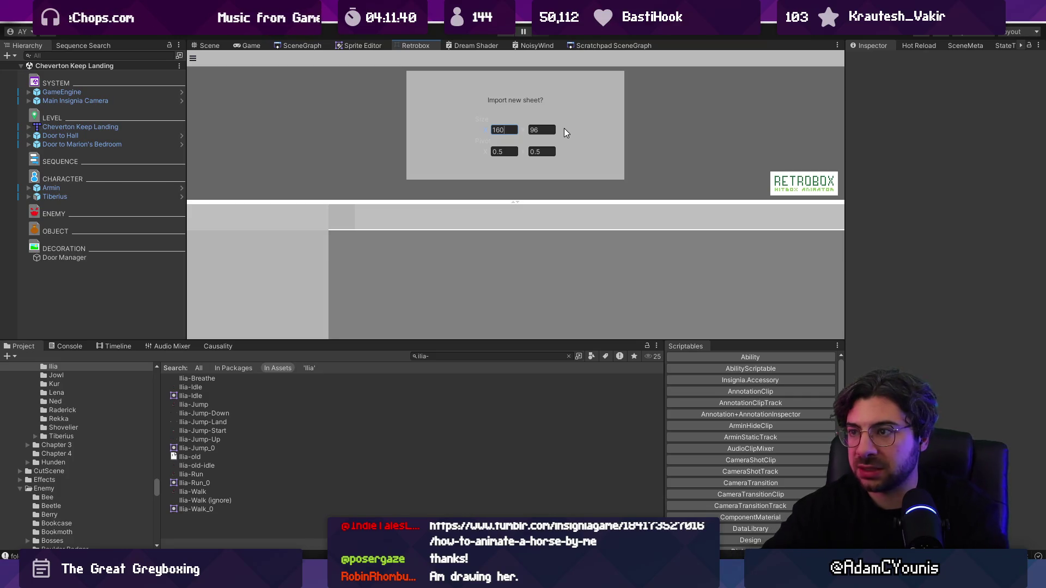
Step: Preview the Ilia-Jump, Jump-Down, Jump-Land, Jump-Start and Jump-Up sheets in Retrobox
left_click(209, 405)
left_click(221, 440, "shift")
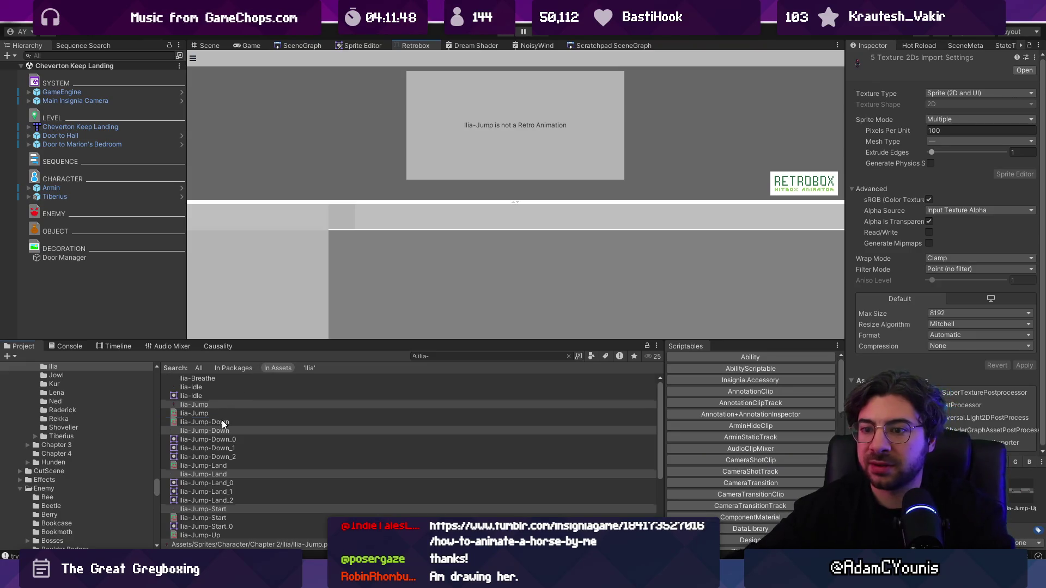
left_click(204, 422)
left_click(296, 218)
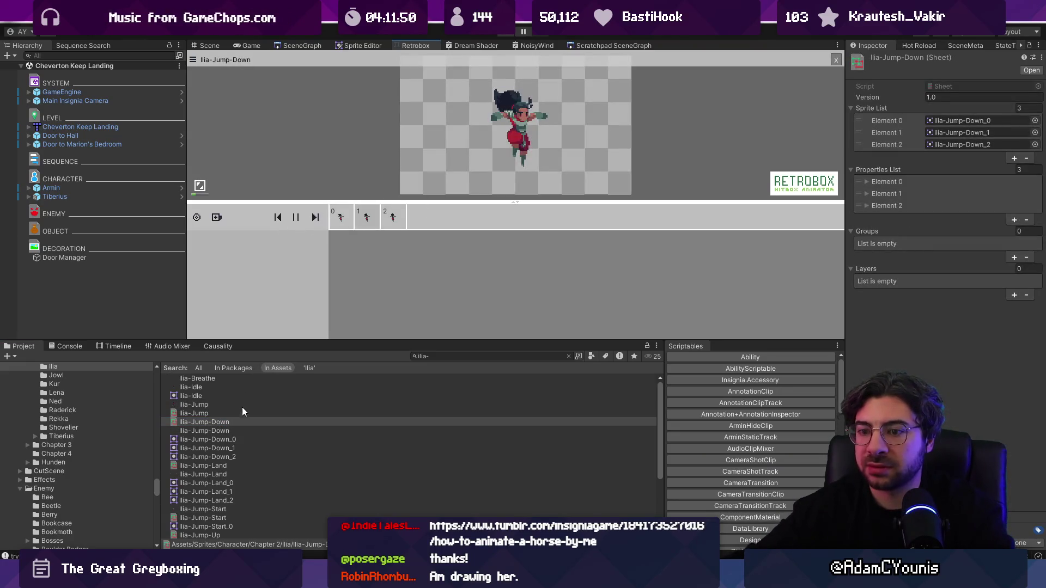
left_click(224, 465)
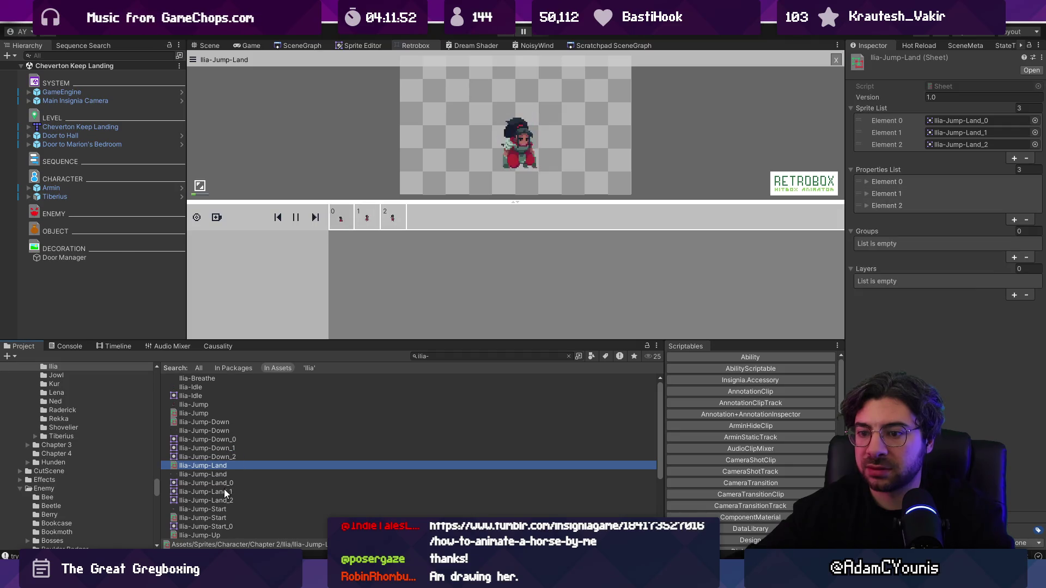
left_click(213, 518)
scroll(221, 503, "down", 3)
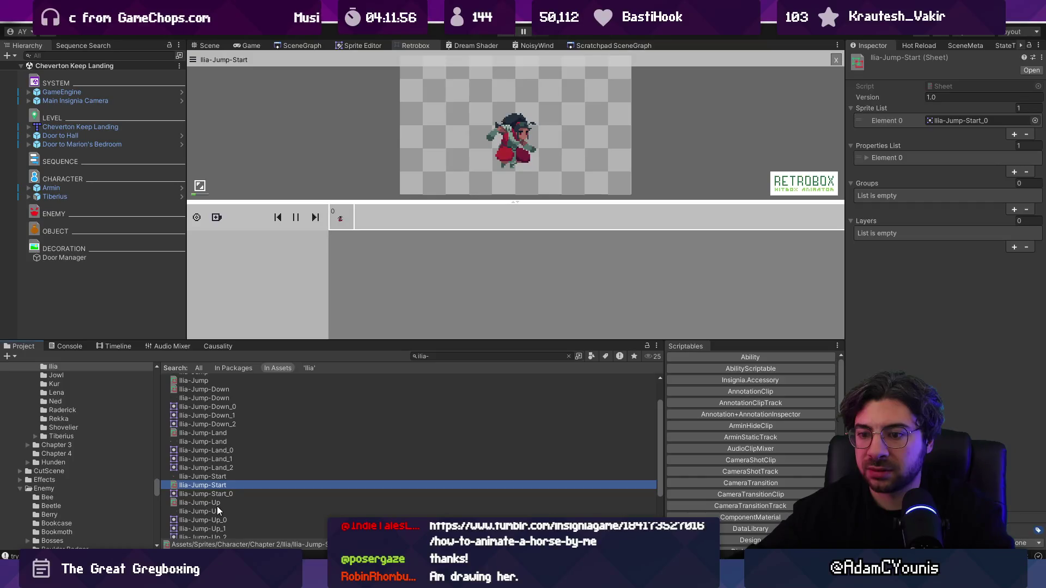
left_click(218, 502)
scroll(237, 478, "down", 5)
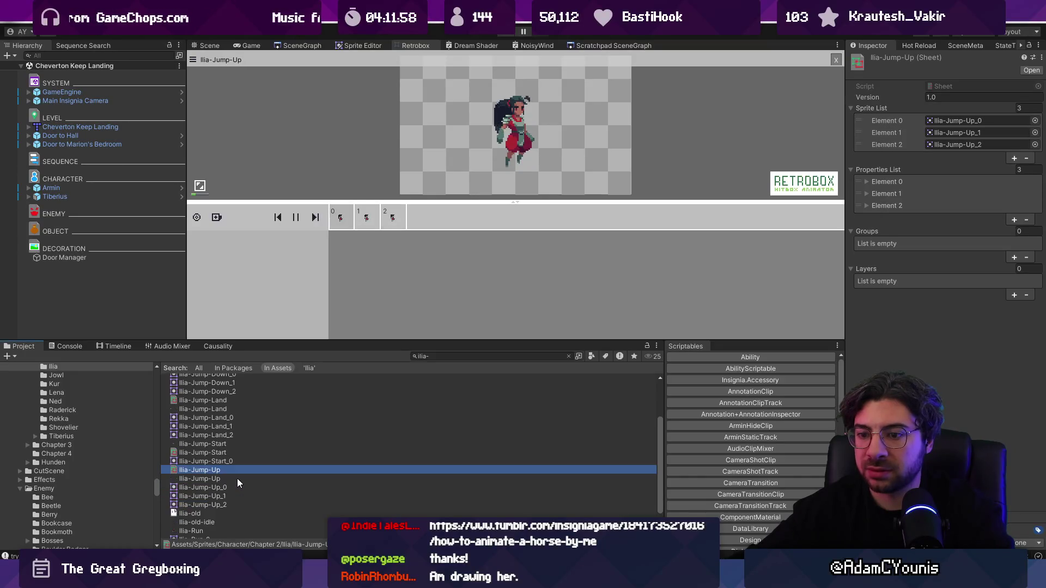
scroll(235, 476, "up", 5)
left_click(208, 414)
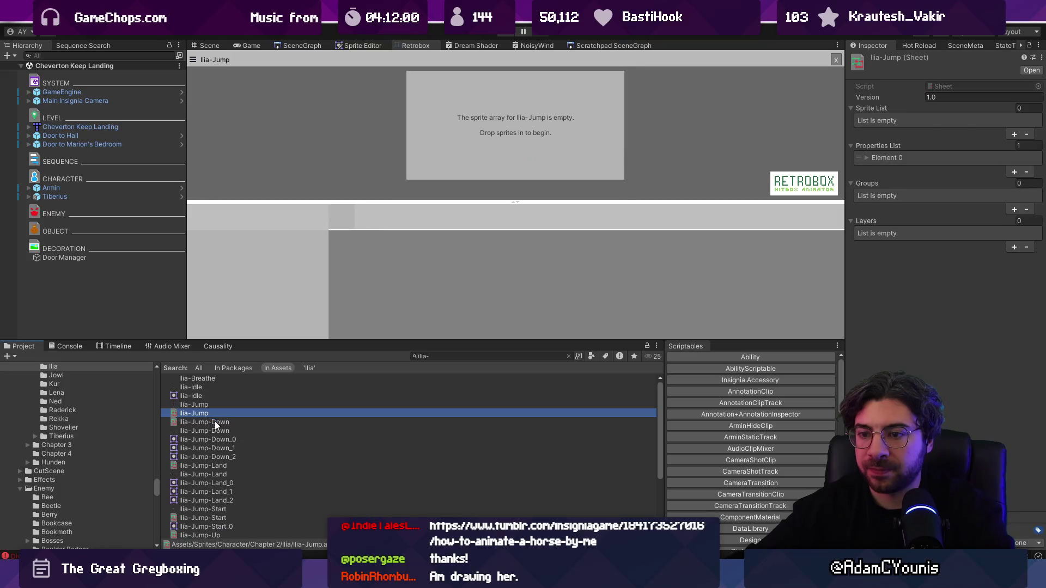
left_click(212, 422)
Step: Import Ilia-Breathe into the cleared Retrobox as a 13-frame 160 × 96 sheet
left_click(209, 379)
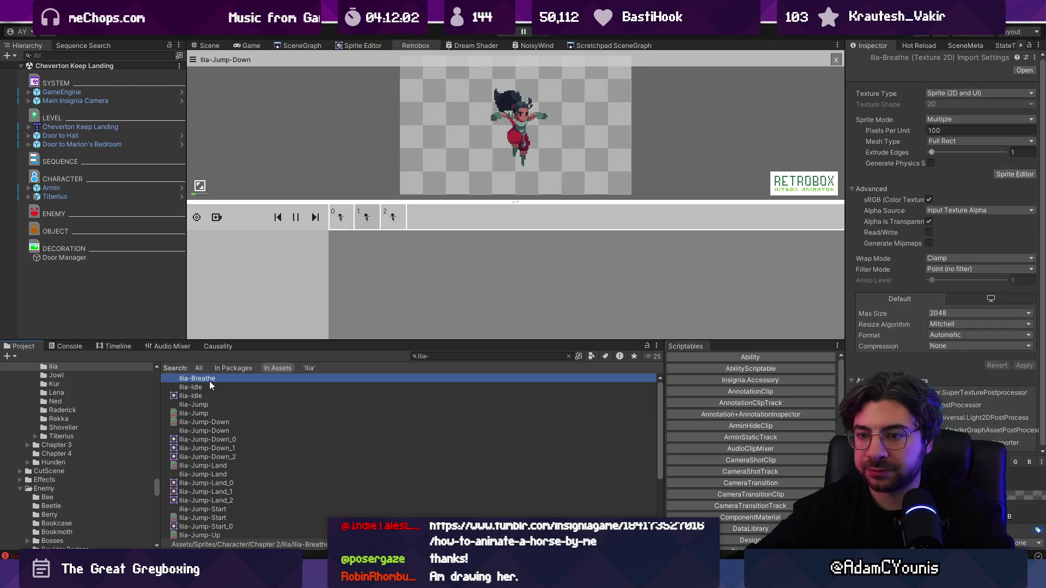
left_click(834, 60)
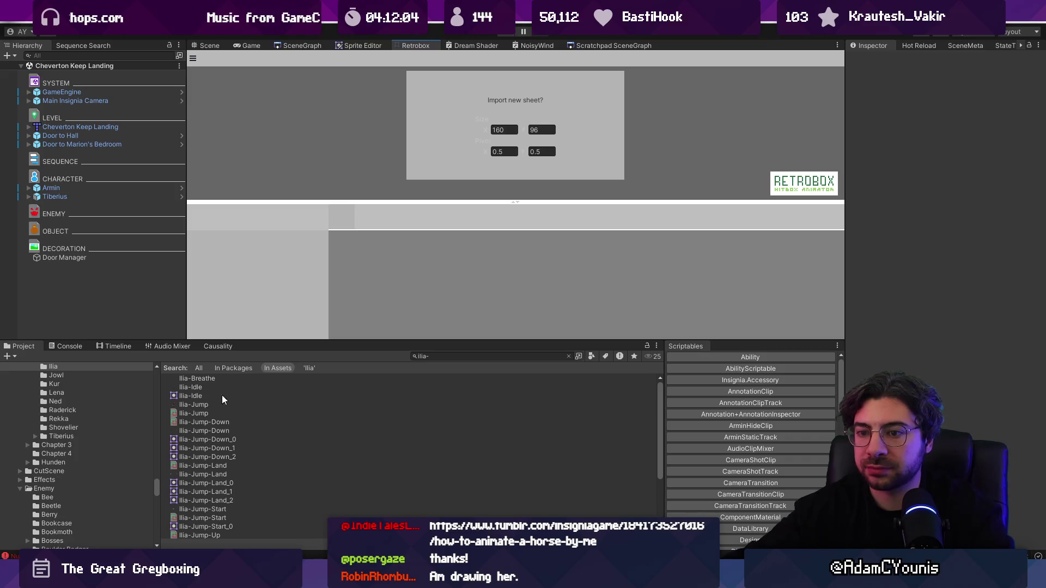
left_click_drag(226, 379, 327, 214)
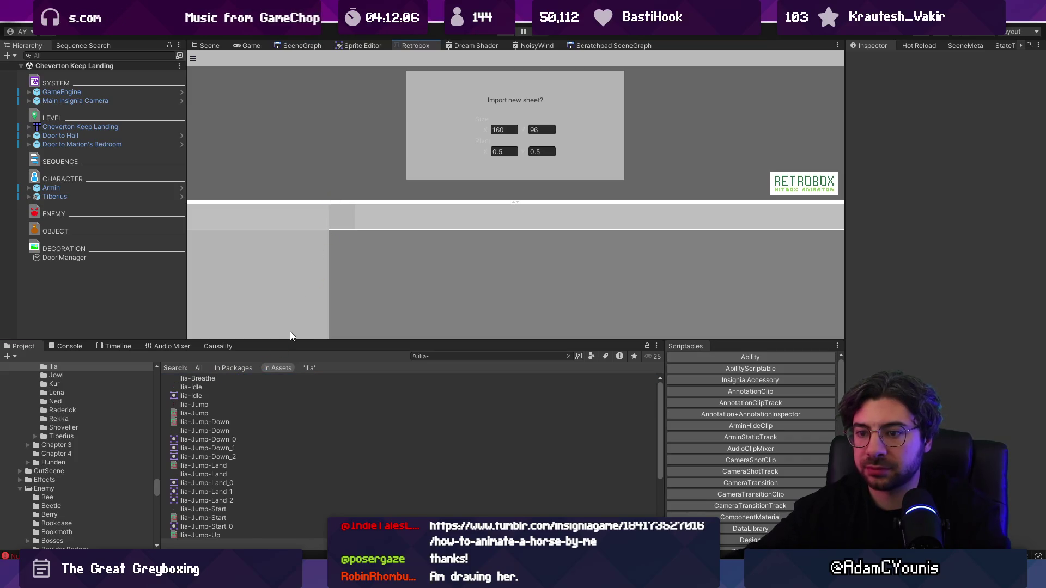
left_click_drag(198, 379, 354, 195)
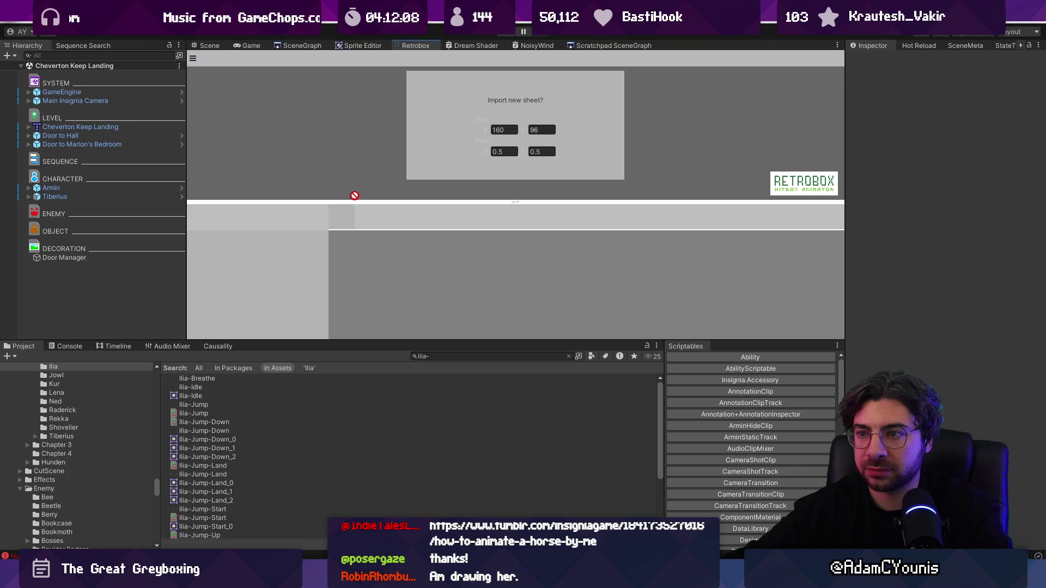
left_click(204, 413)
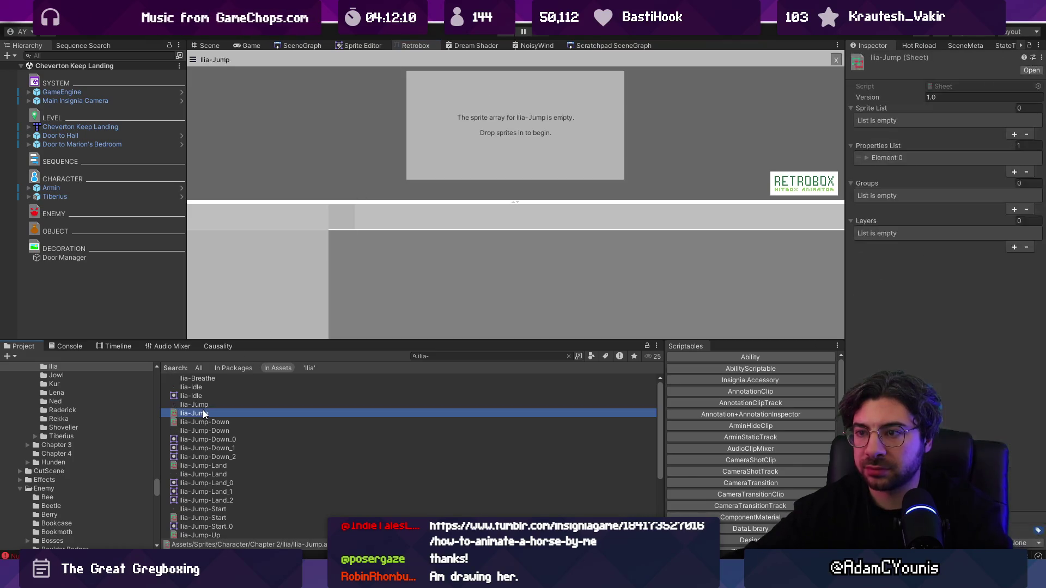
left_click(207, 422)
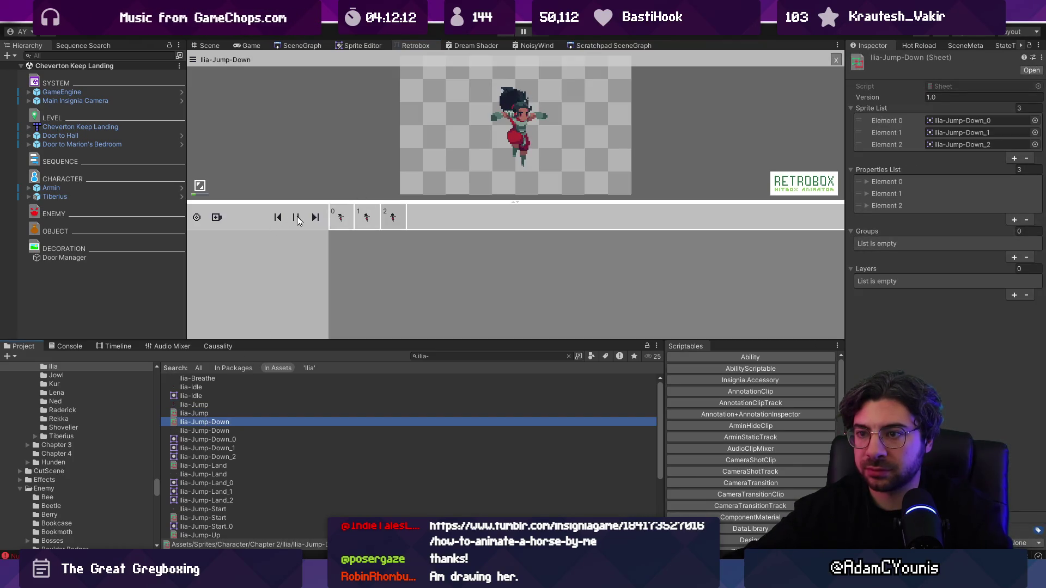
mouse_move(222, 380)
left_mouse_down()
mouse_move(206, 378)
mouse_move(421, 290)
left_mouse_up()
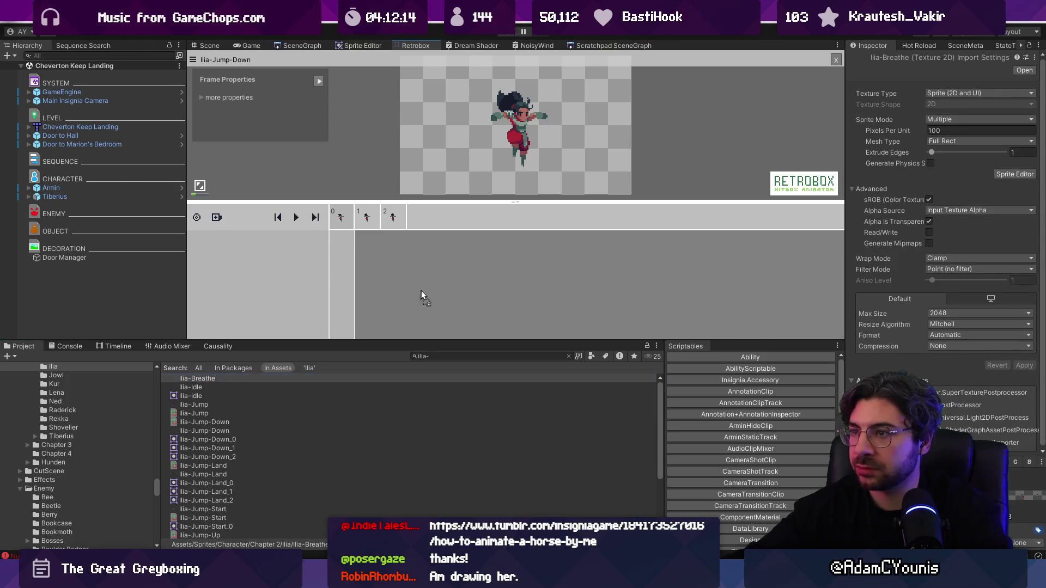
left_click_drag(807, 64, 599, 229)
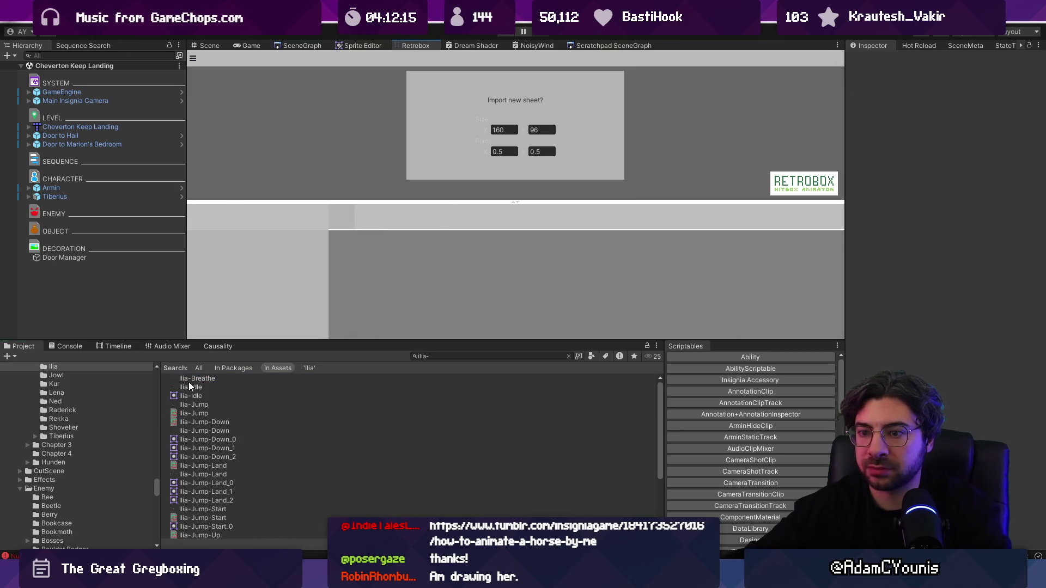
left_click_drag(189, 384, 367, 153)
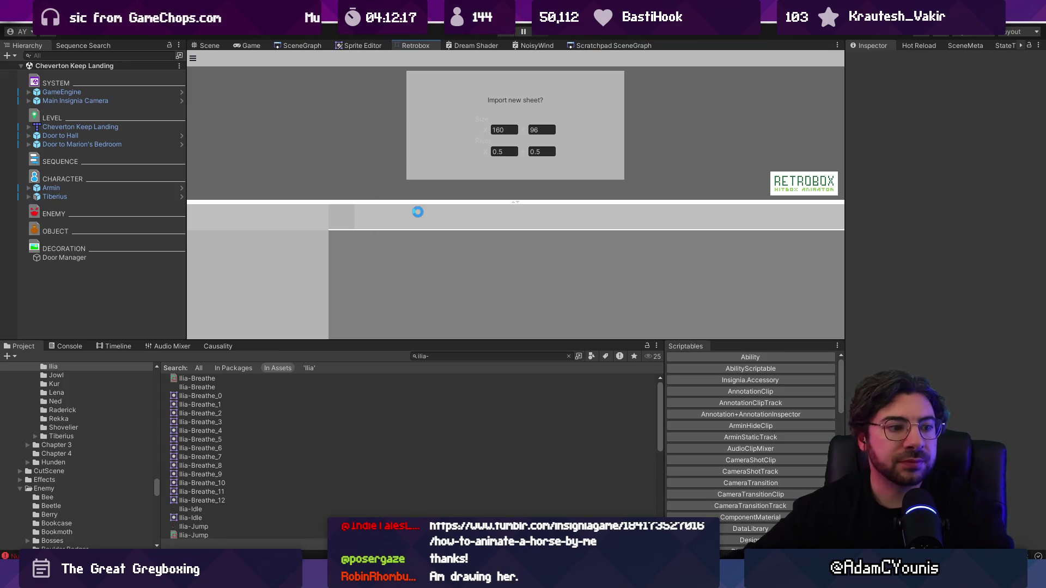
Step: Play the Ilia-Breathe animation once, then pause it and widen the animator panel
left_click(207, 380)
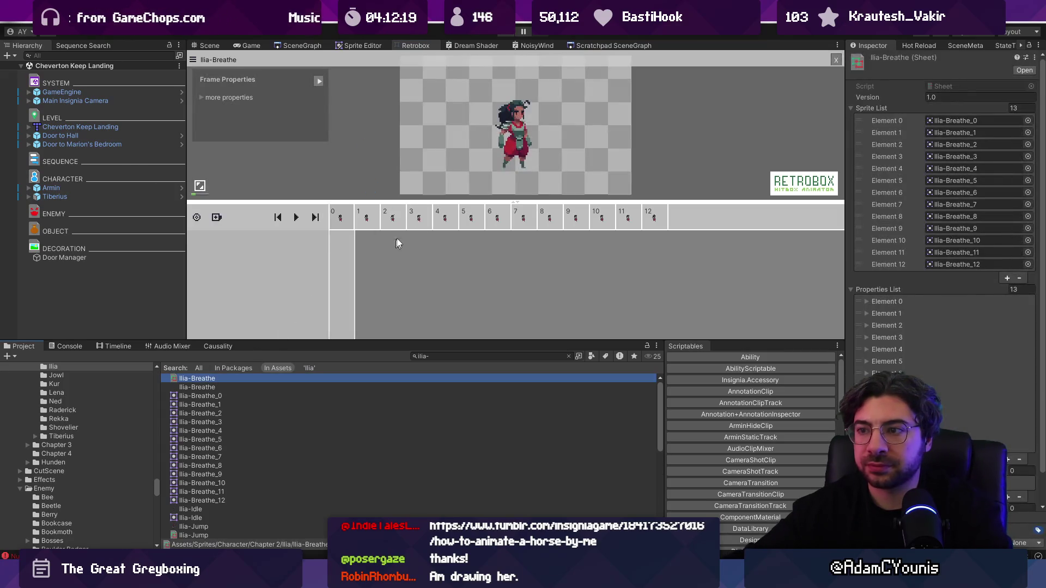
left_click(296, 218)
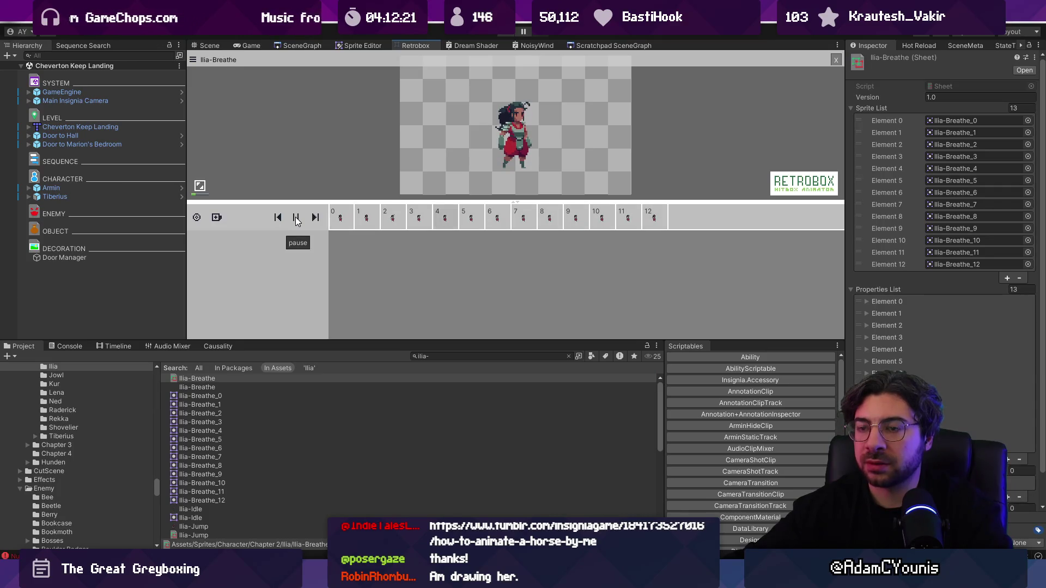
left_click(296, 218)
mouse_move(398, 340)
left_mouse_down()
mouse_move(398, 357)
mouse_move(398, 326)
left_mouse_up()
Step: Search the project for 'ilia t:sheet' and inspect the Ilia Jump sheet's sprite list
left_click(468, 345)
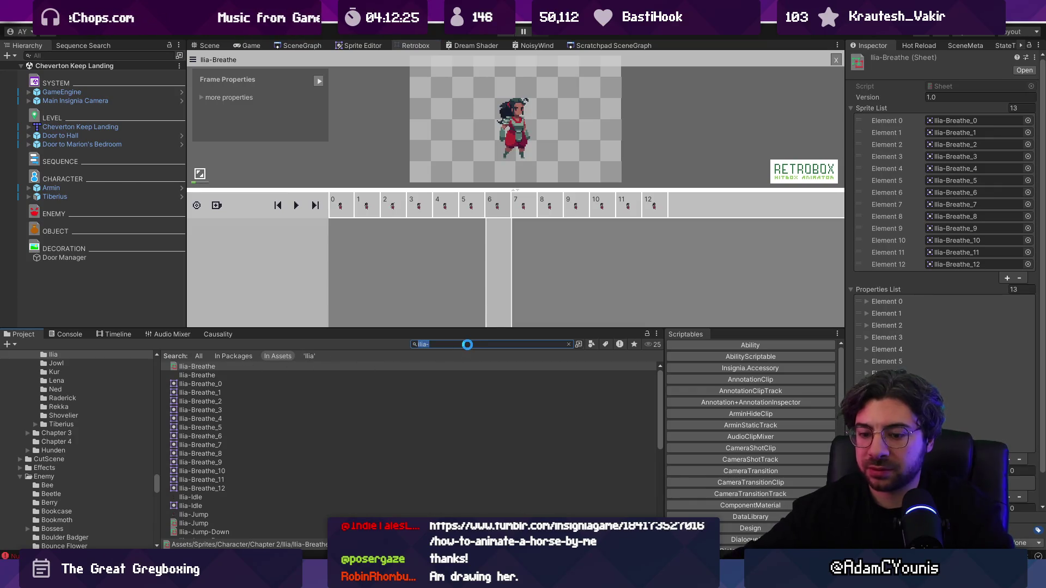
type("ilia ")
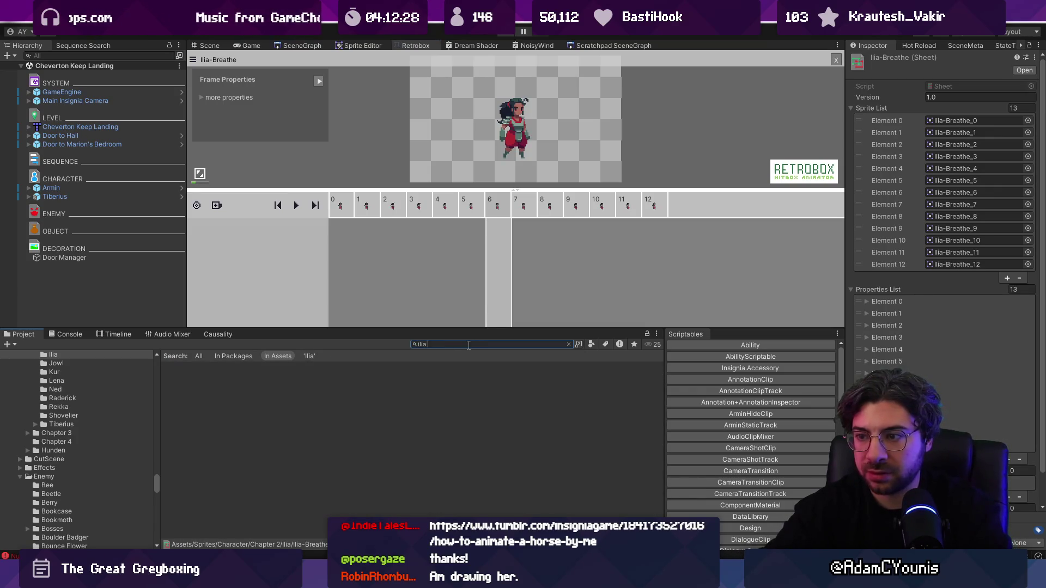
type("t")
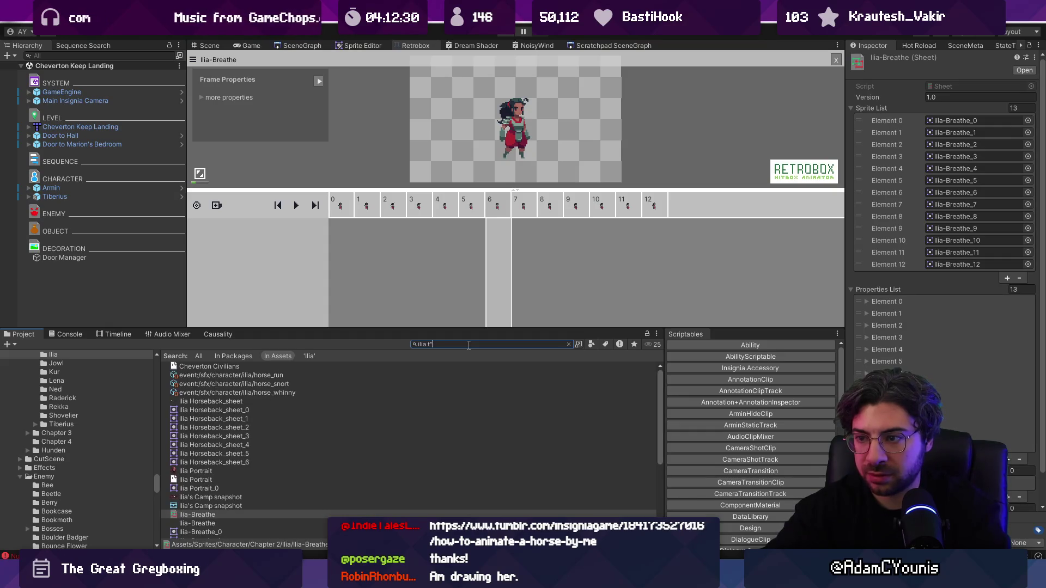
type(":sheet")
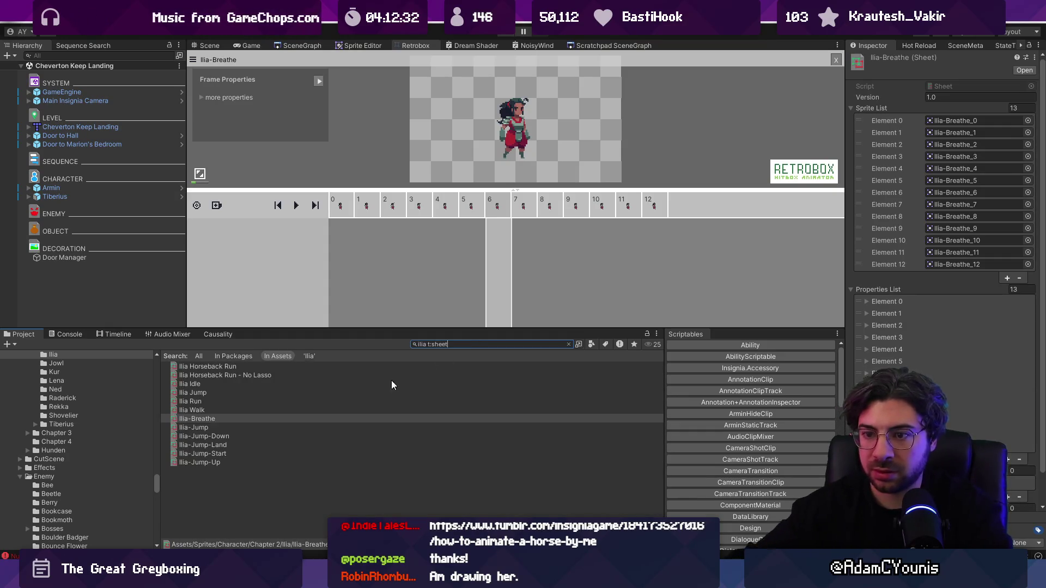
left_click(195, 392)
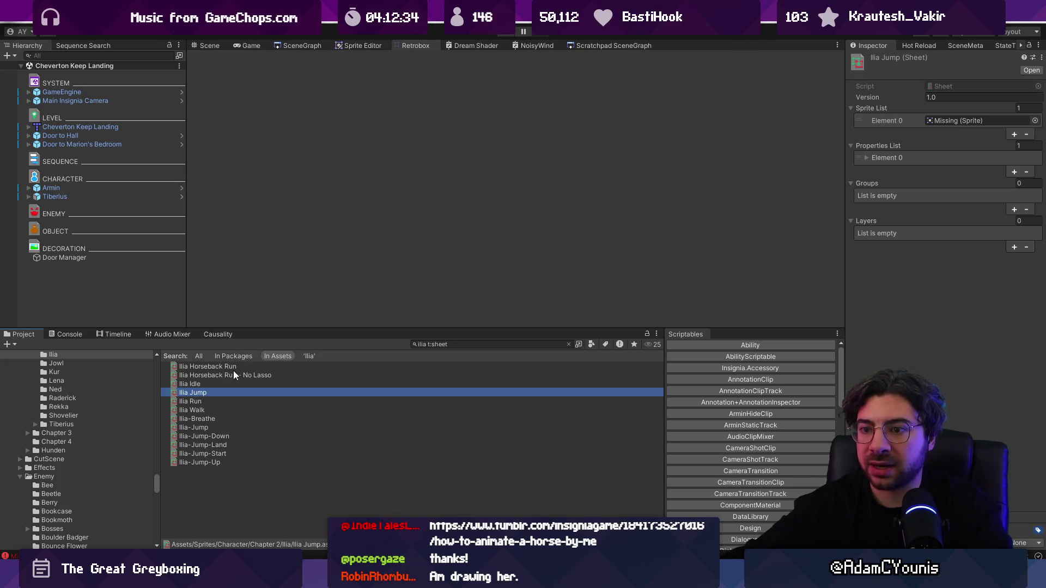
left_click(215, 392)
left_click(1035, 120)
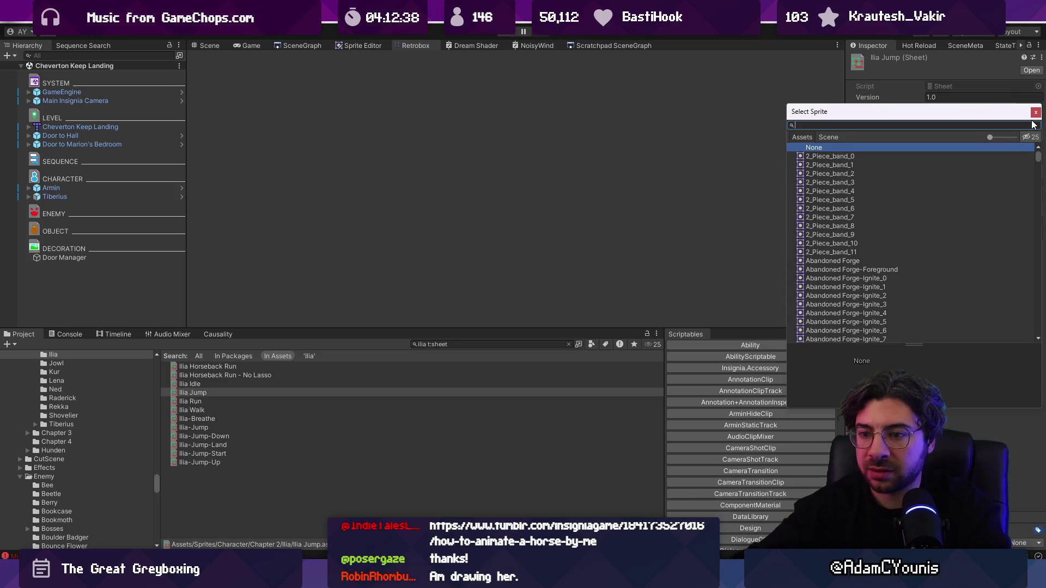
left_click(1035, 112)
Step: Delete the Ilia Jump and Ilia Run sheet assets
left_click(275, 393)
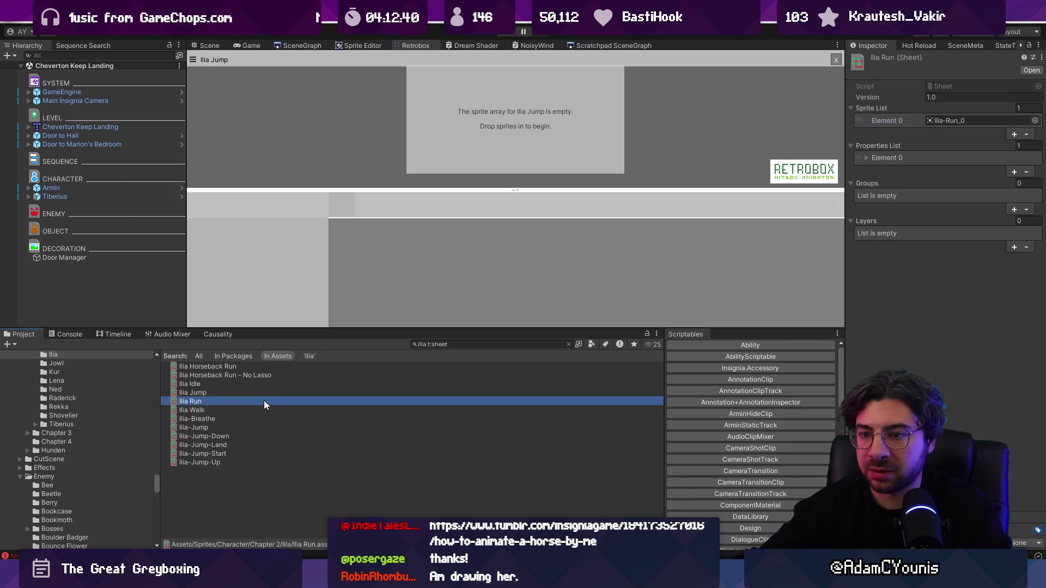
key("Delete")
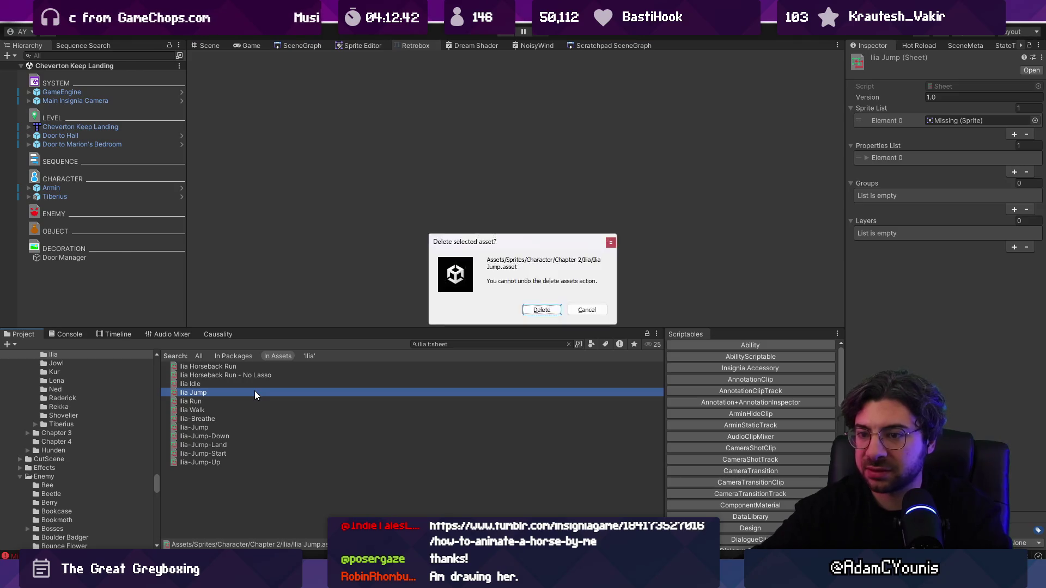
key("Return")
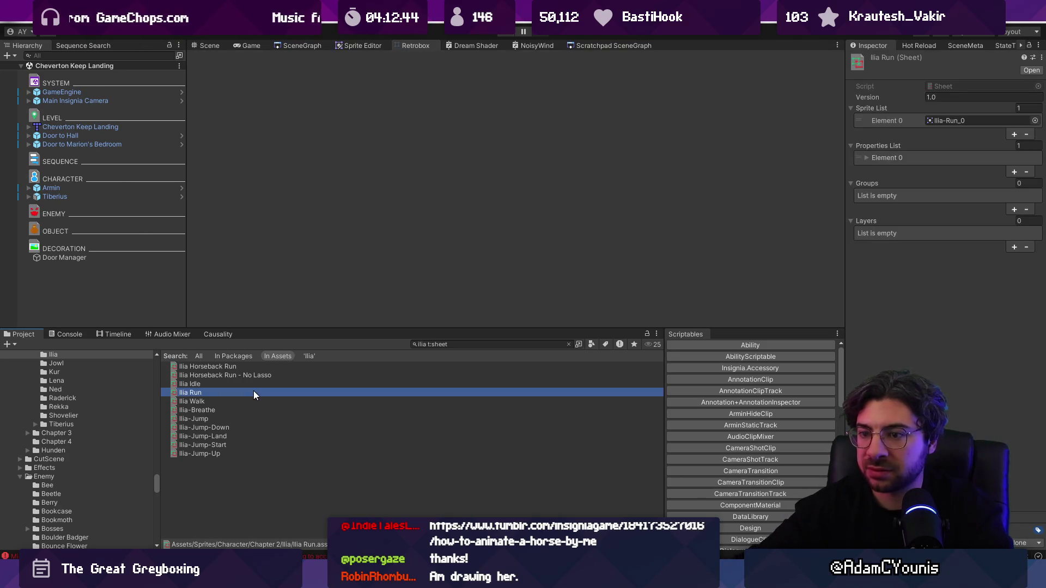
key("Down")
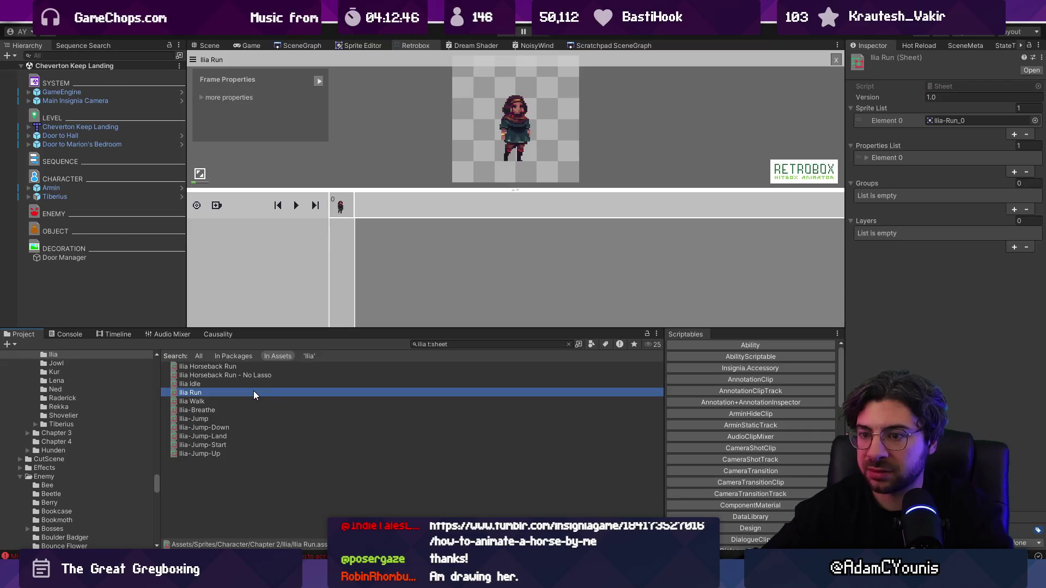
left_click(254, 387)
left_click(244, 392)
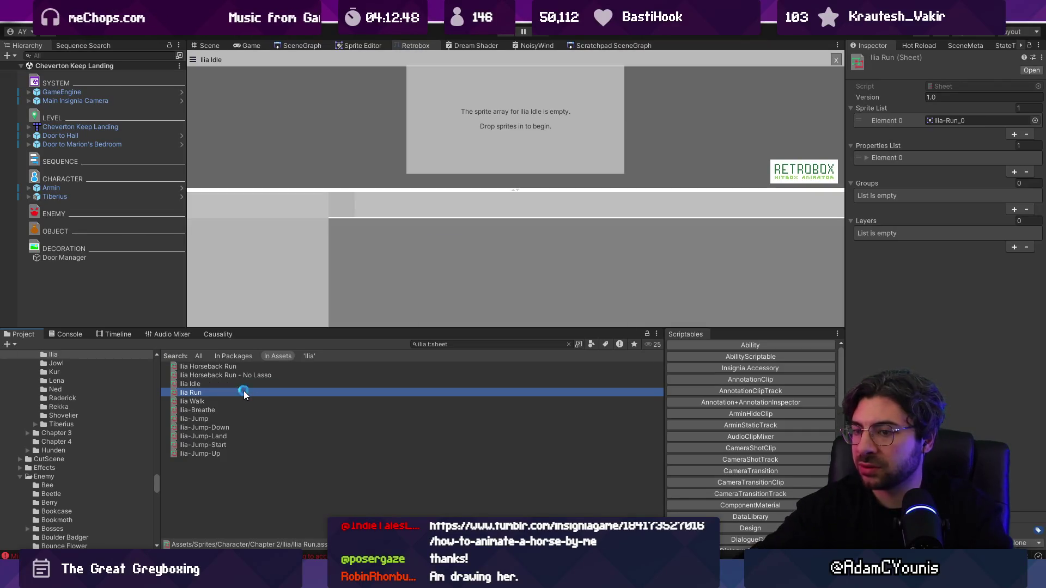
key("Delete")
key("Return")
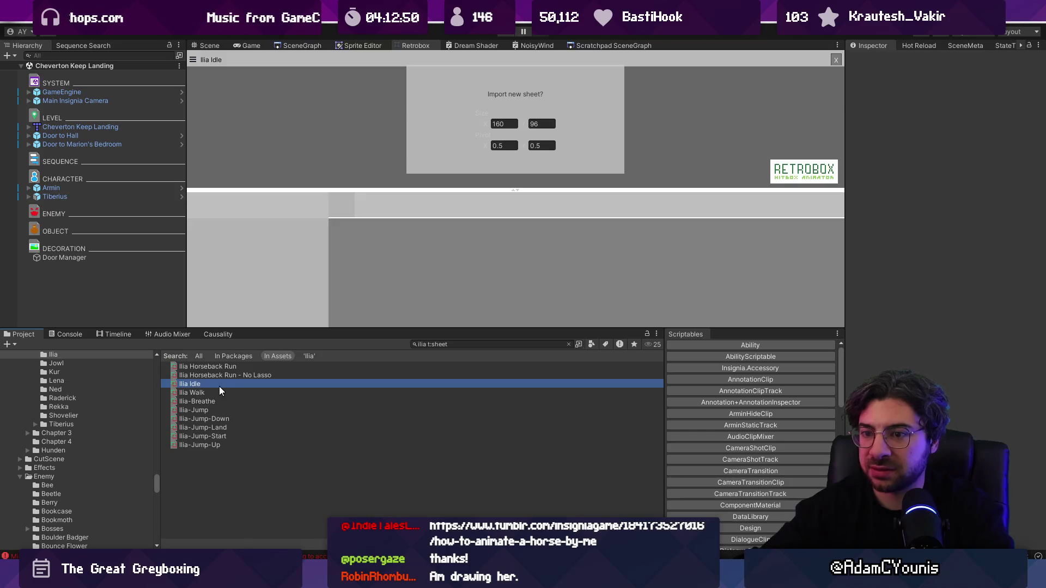
Step: Assign the Ilia-Idle sprite to Element 0 of the Ilia Idle sheet
left_click(221, 390)
key("Up")
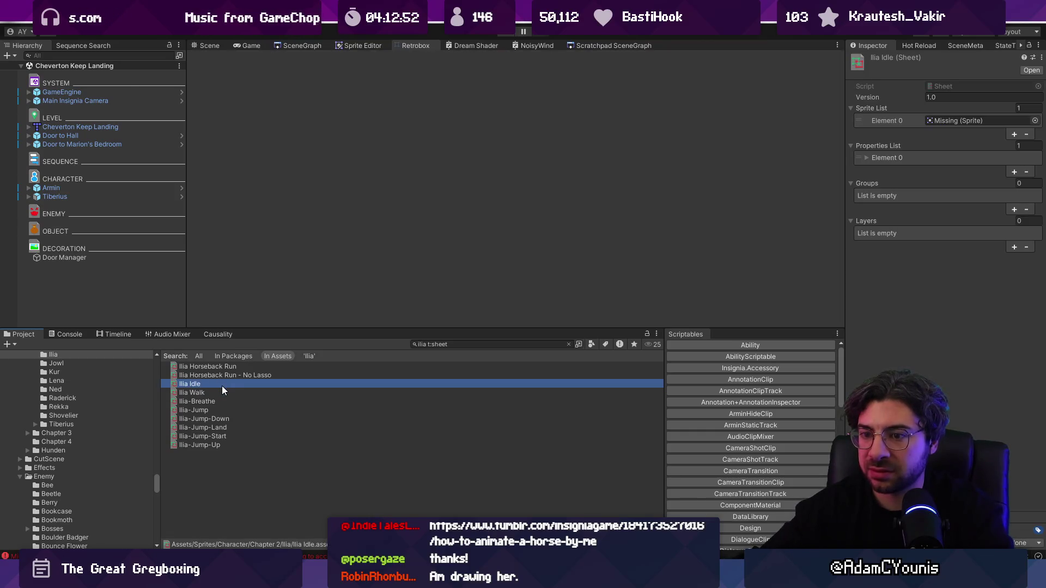
left_click(1034, 120)
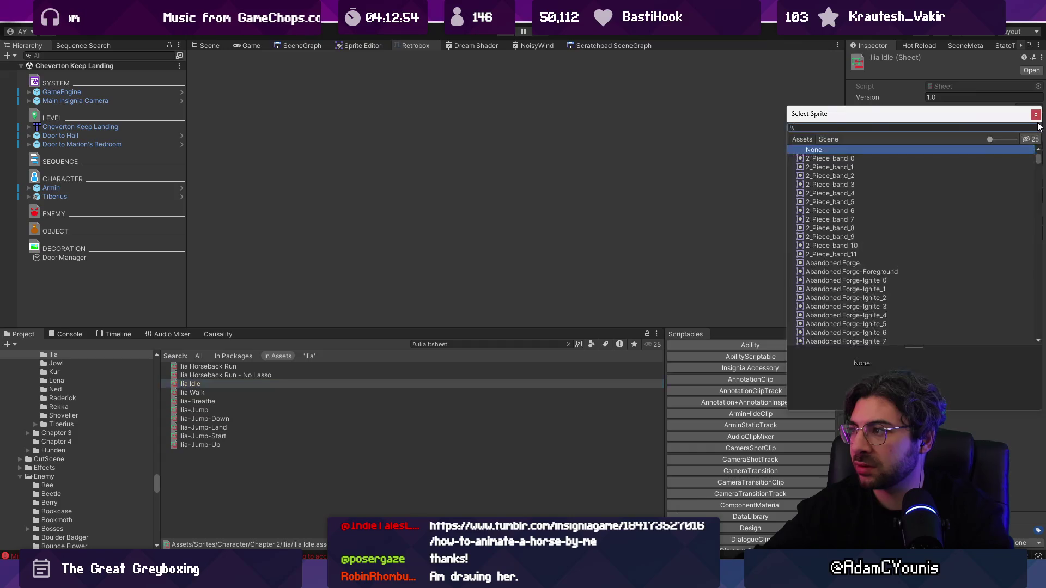
type("ilia idle")
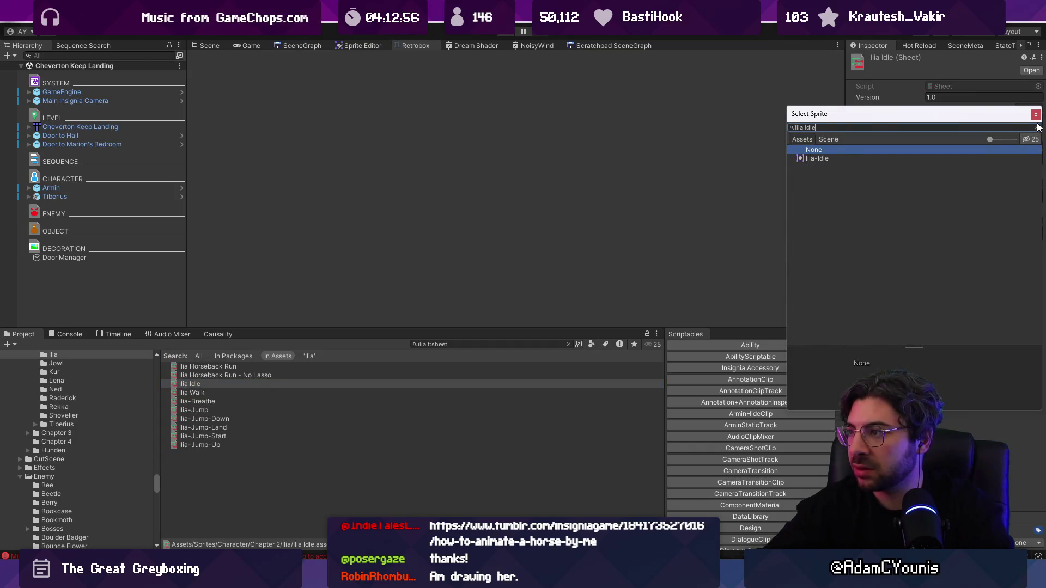
double_click(828, 158)
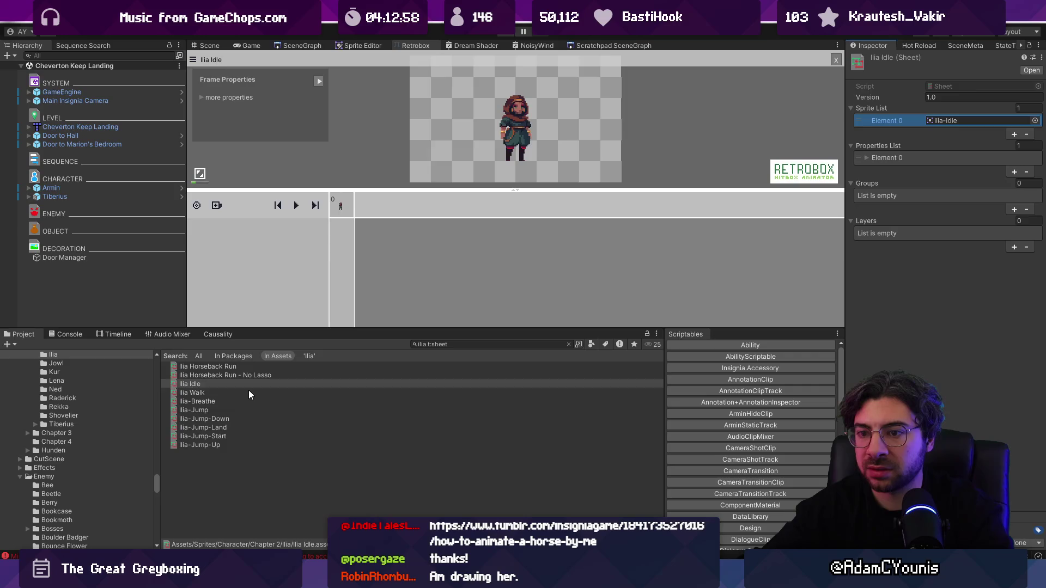
Step: Delete the Ilia Walk sheet asset
left_click(248, 390)
key("Down")
key("Up")
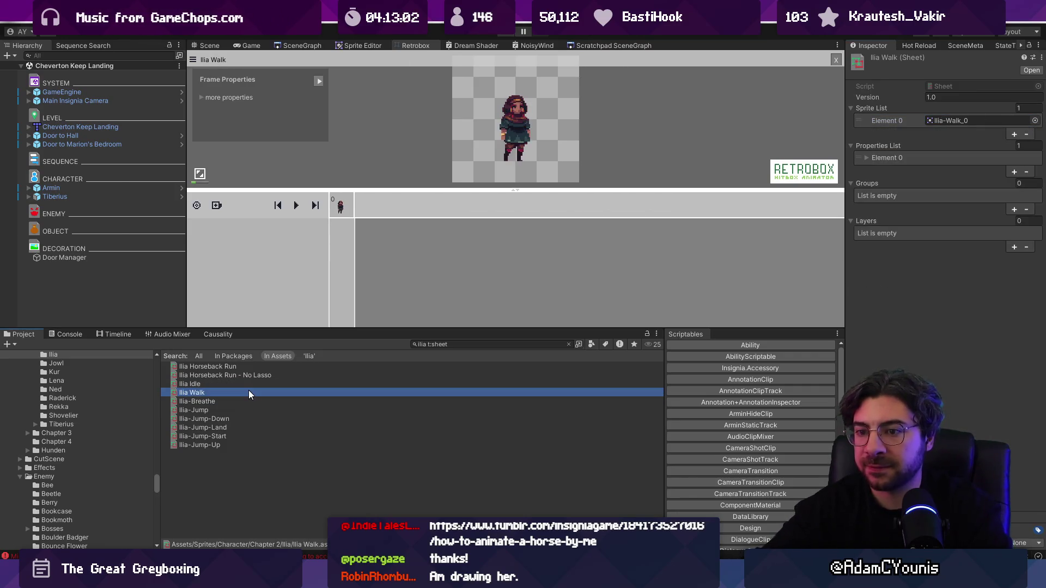
key("Delete")
key("Return")
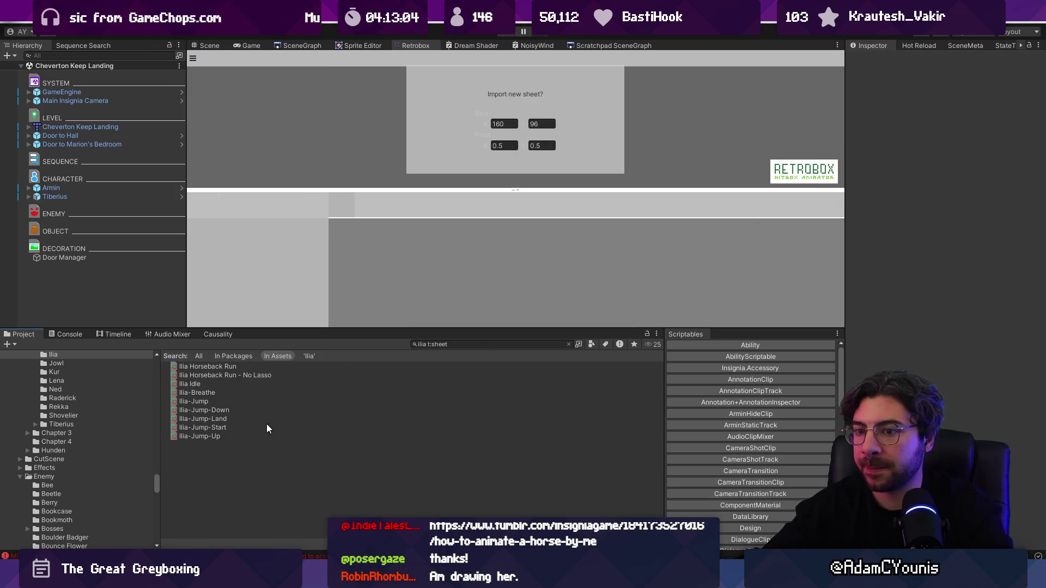
Step: Delete the empty Ilia-Jump sheet and reopen the Ilia Idle sheet
left_click(246, 392)
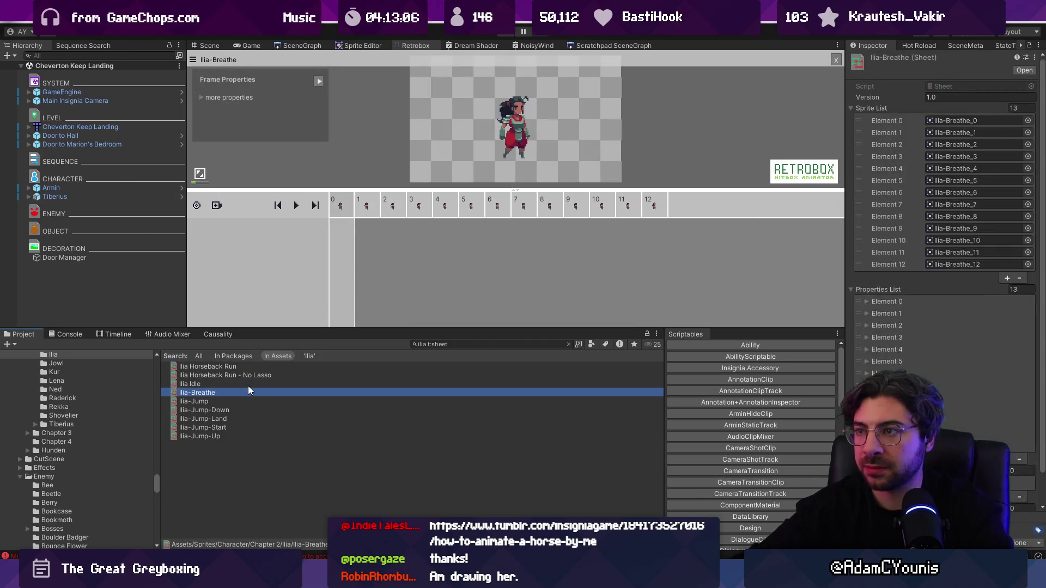
key("Down")
key("Down")
key("Down")
key("Up")
key("Up")
key("Up")
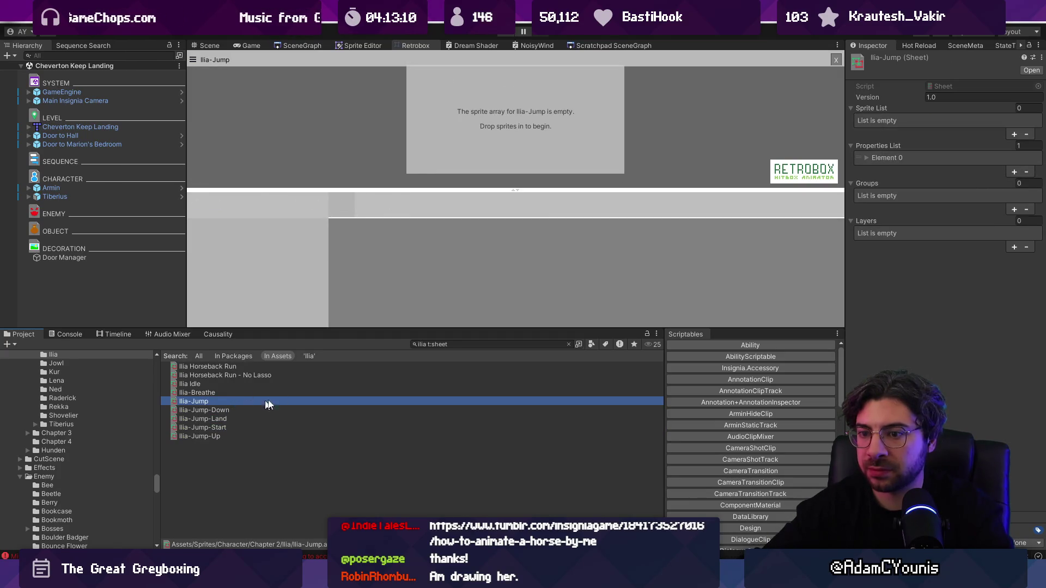
key("Delete")
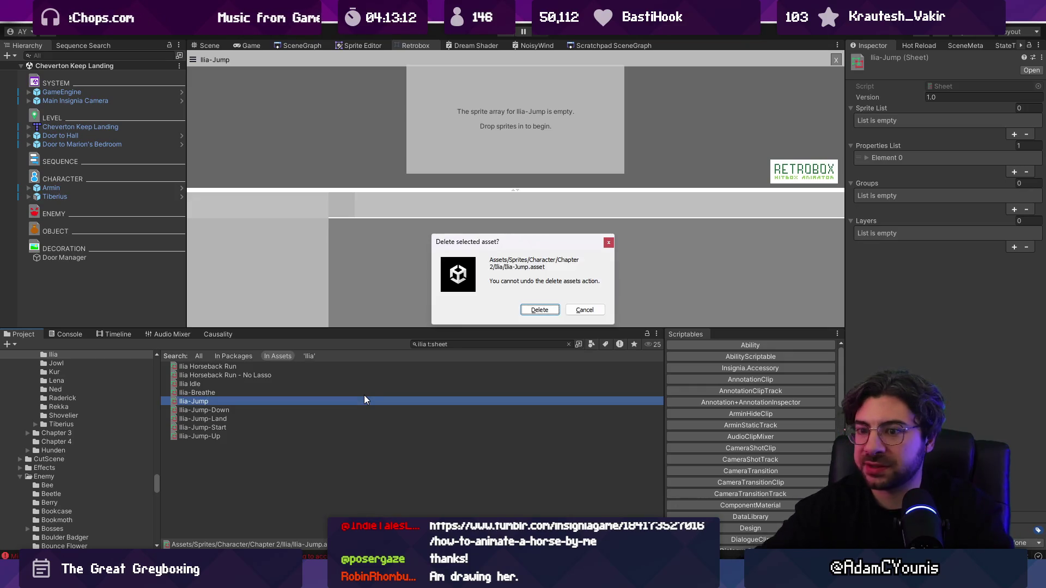
key("Return")
left_click(238, 390)
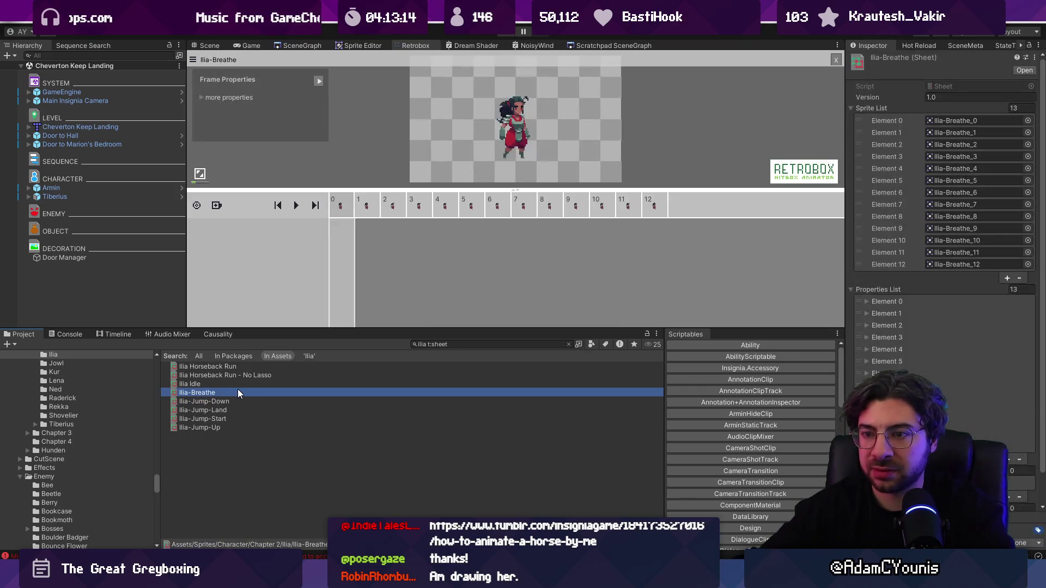
left_click(238, 387)
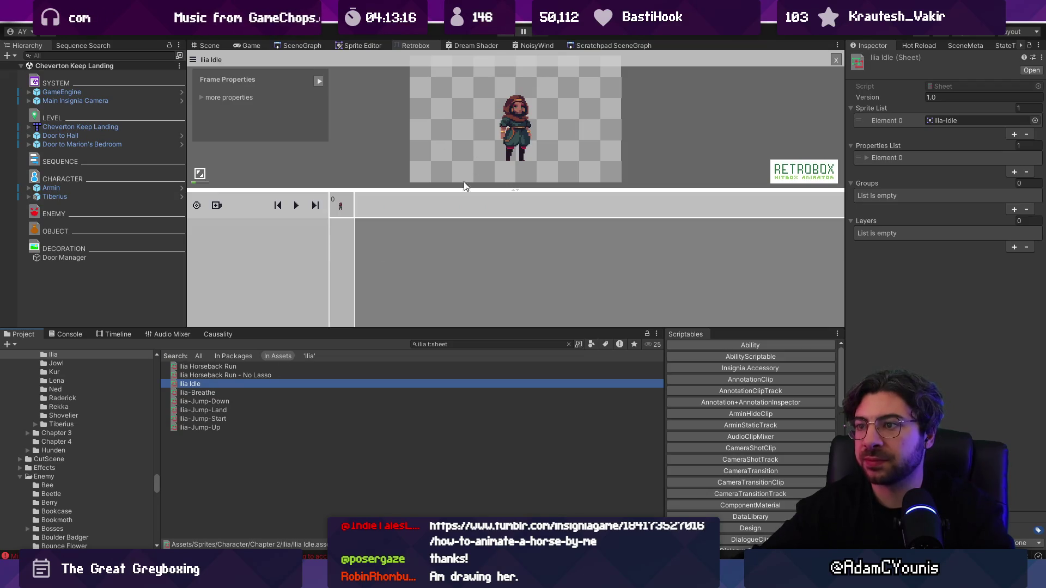
Step: Resize the Retrobox panels to enlarge the Ilia Idle preview at x2, then return to Aseprite
left_click_drag(464, 183, 459, 264)
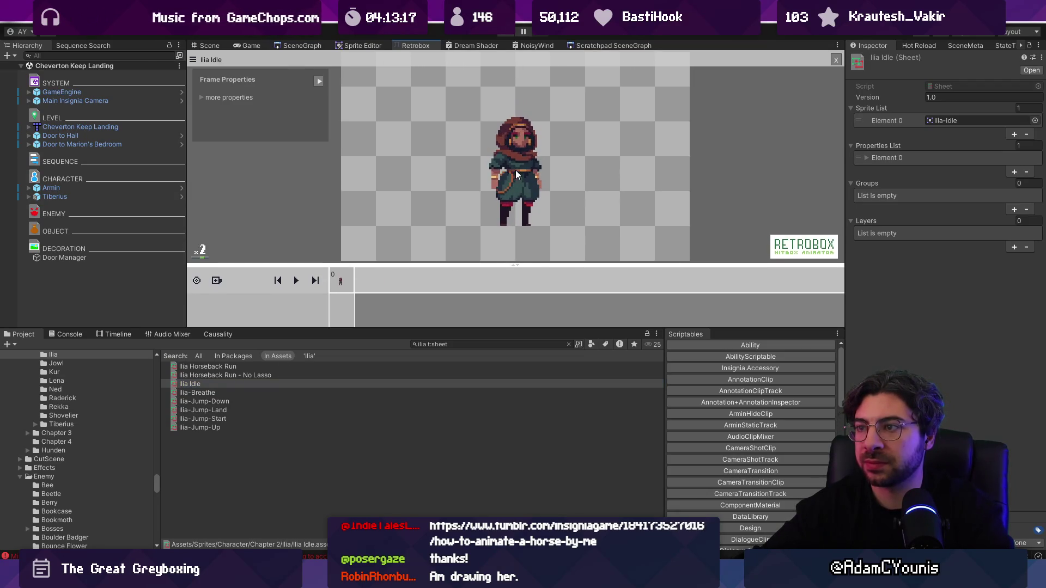
scroll(515, 170, "up", 1)
scroll(515, 169, "down", 1)
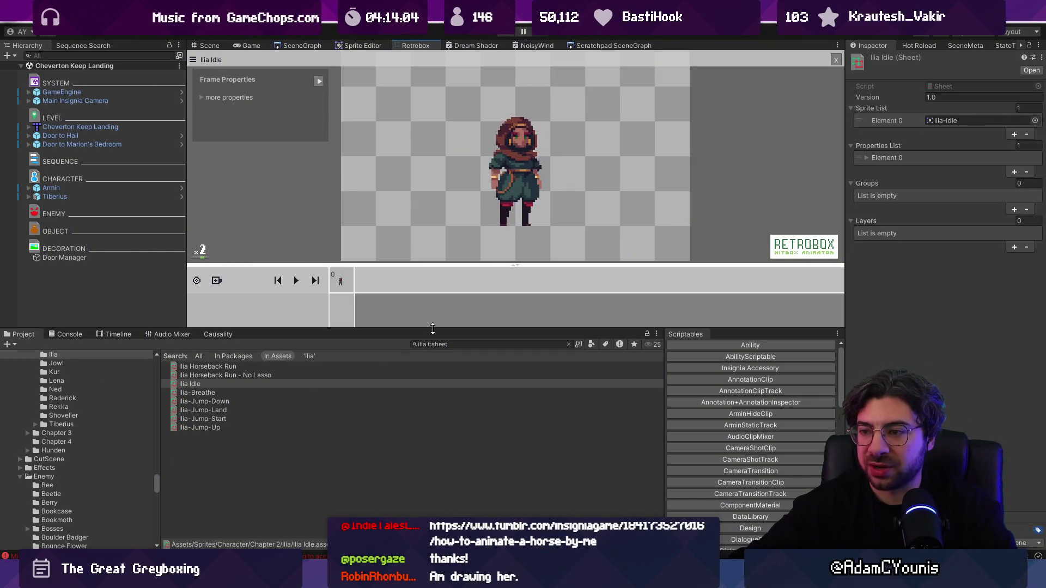
left_click_drag(433, 329, 432, 402)
left_click_drag(438, 261, 439, 255)
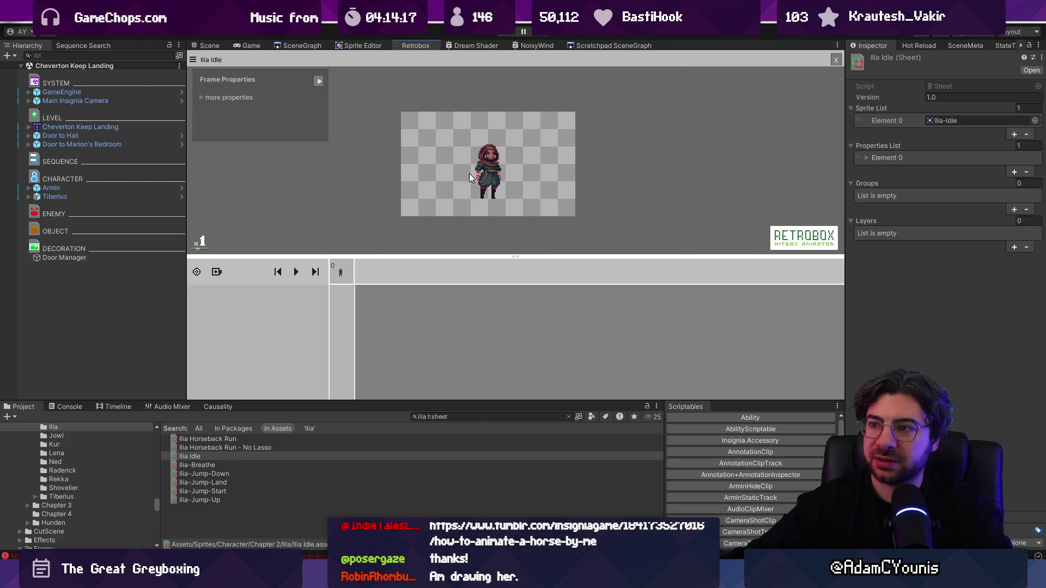
scroll(469, 173, "up", 2)
scroll(514, 186, "down", 1)
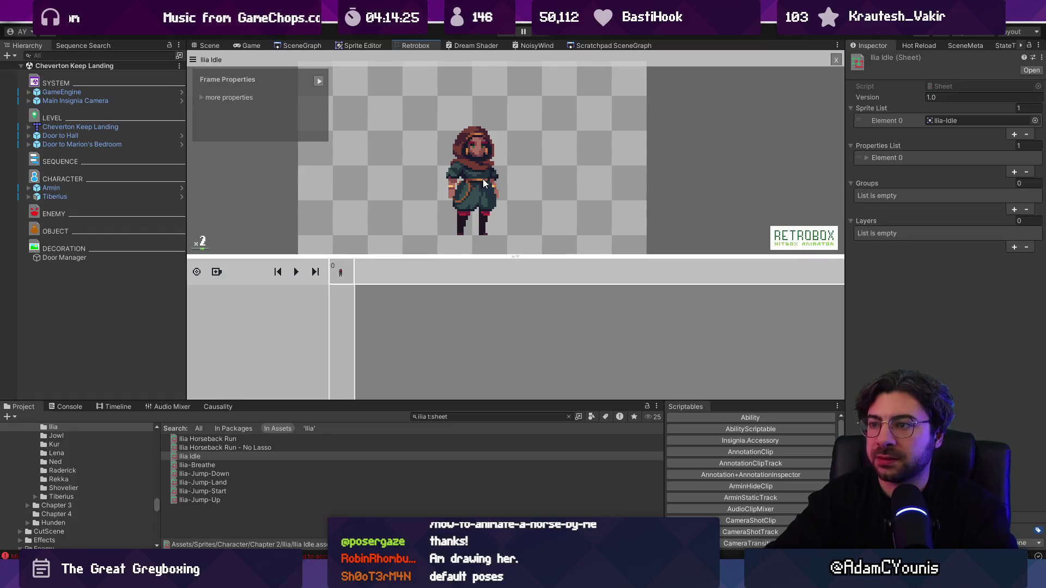
key("alt+Tab")
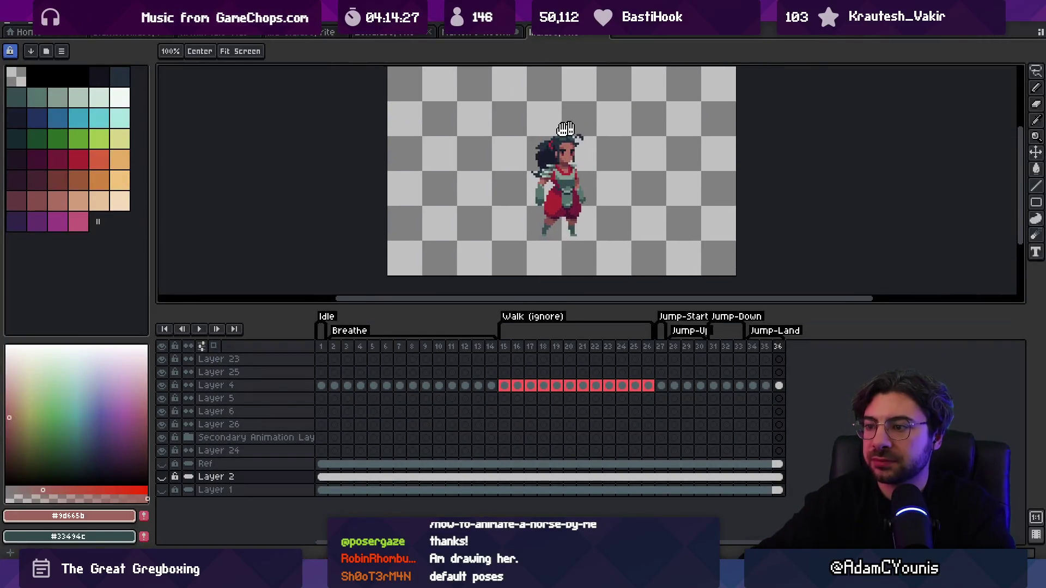
Step: Insert a new frame 2 after the first frame
scroll(512, 197, "up", 1)
key("alt")
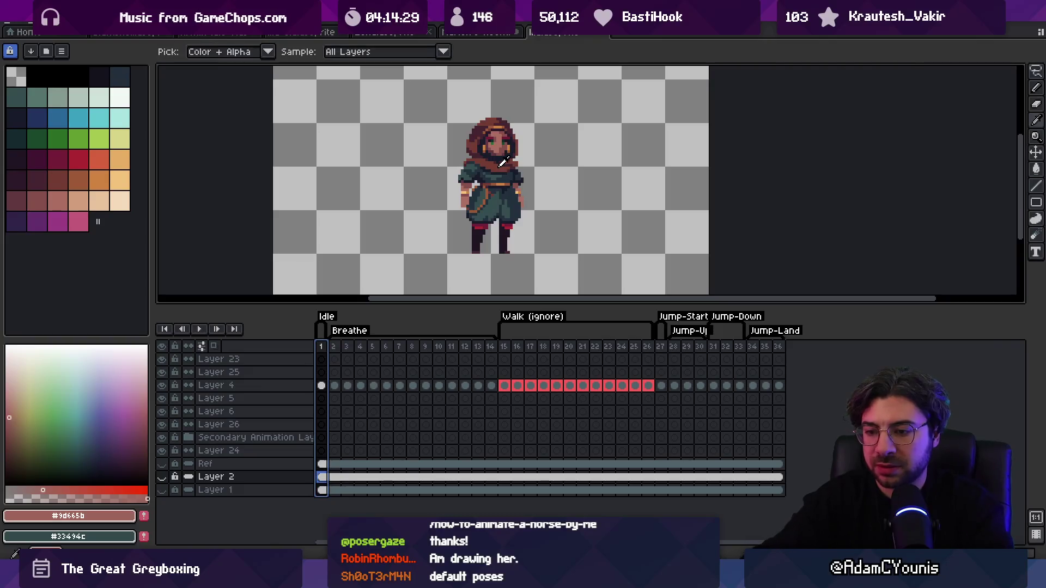
key("alt+n")
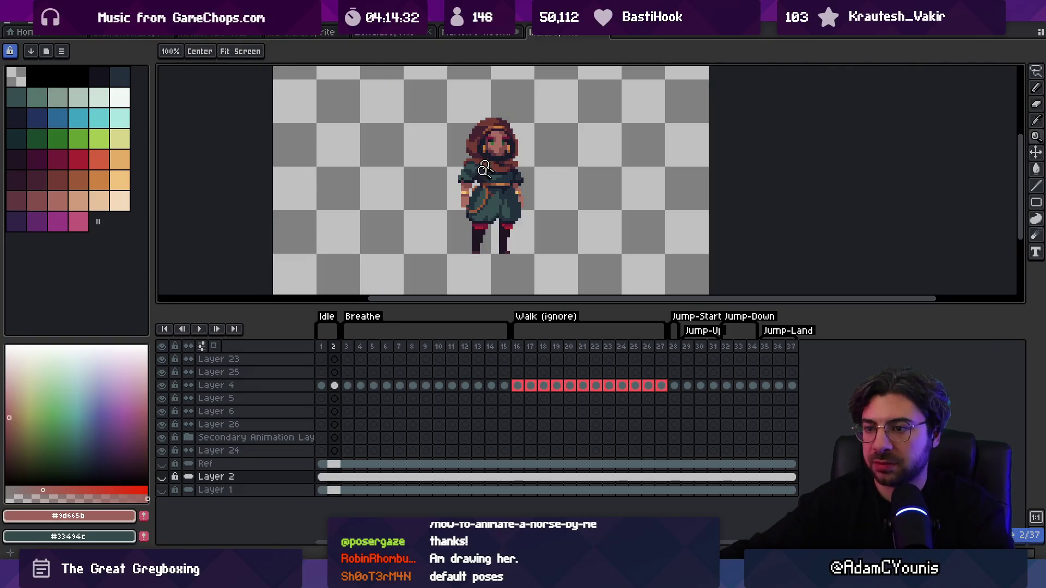
right_click(339, 352)
left_click(303, 291)
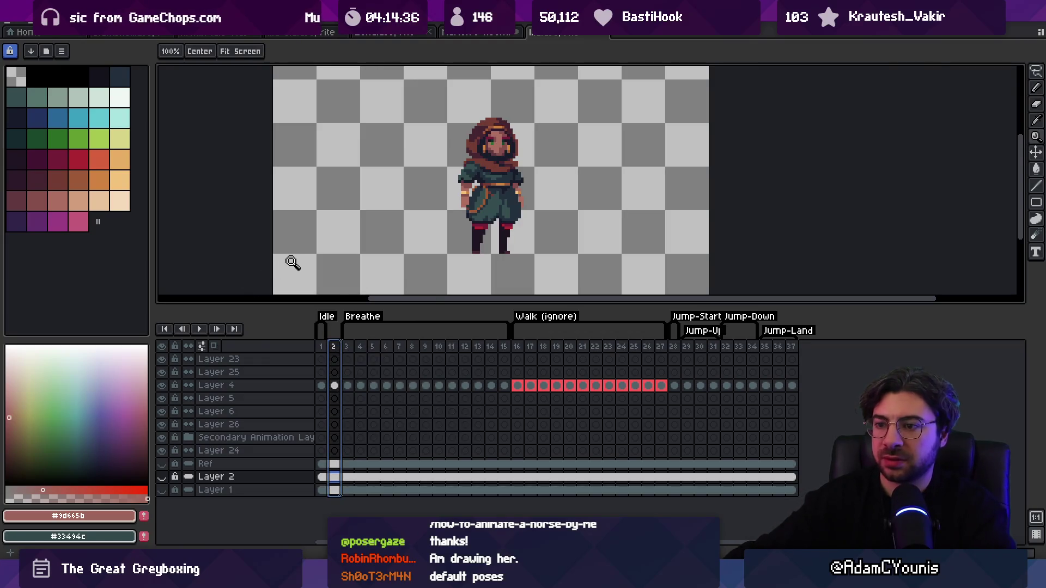
Step: Zoom in on the heroine and erase her hanging hand and arm on Layer 4
left_click(511, 193)
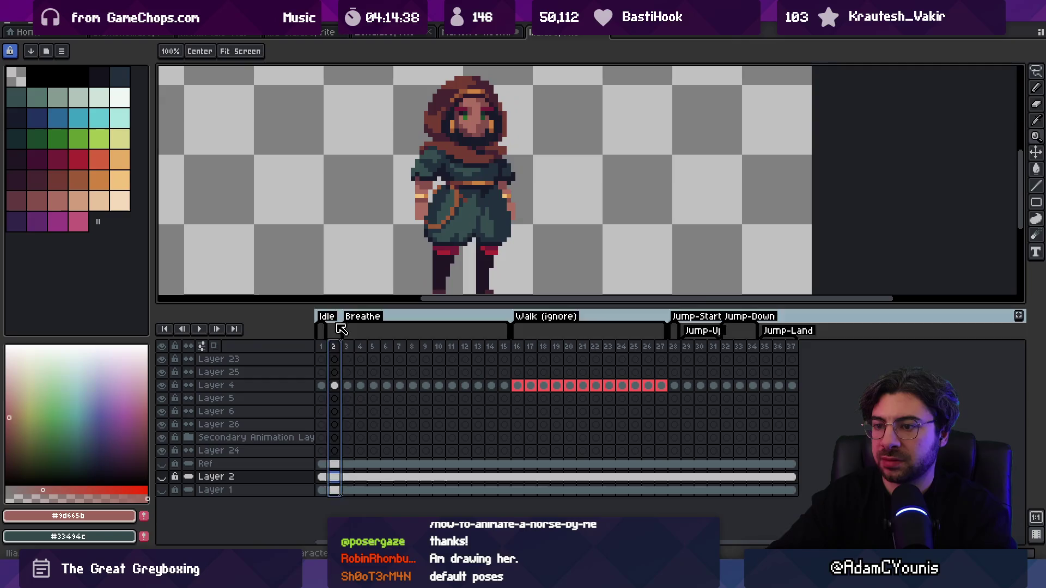
key("b")
left_click(433, 199, "alt")
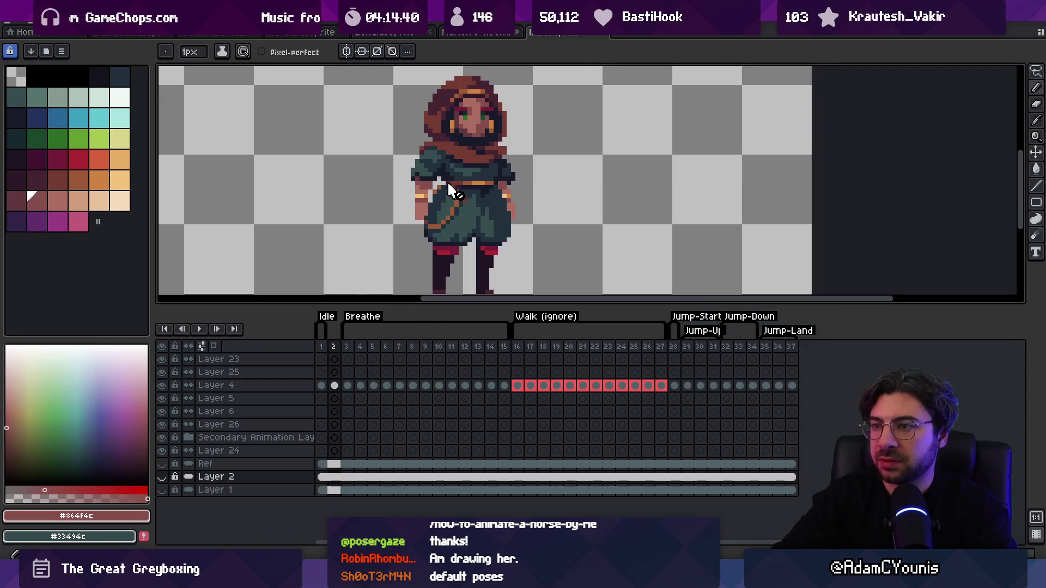
left_click(436, 185, "ctrl")
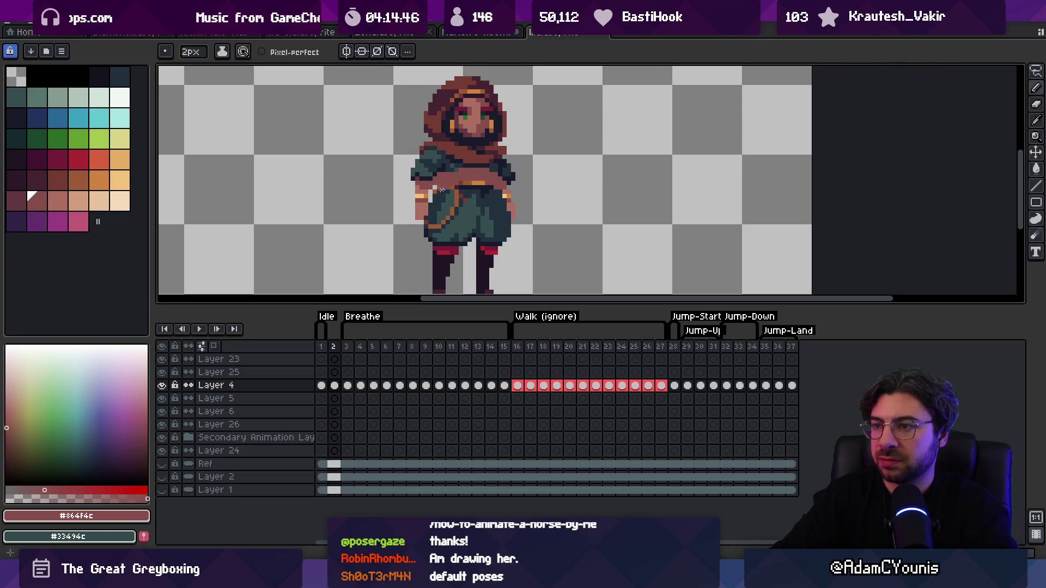
key("e")
left_click_drag(411, 203, 415, 207)
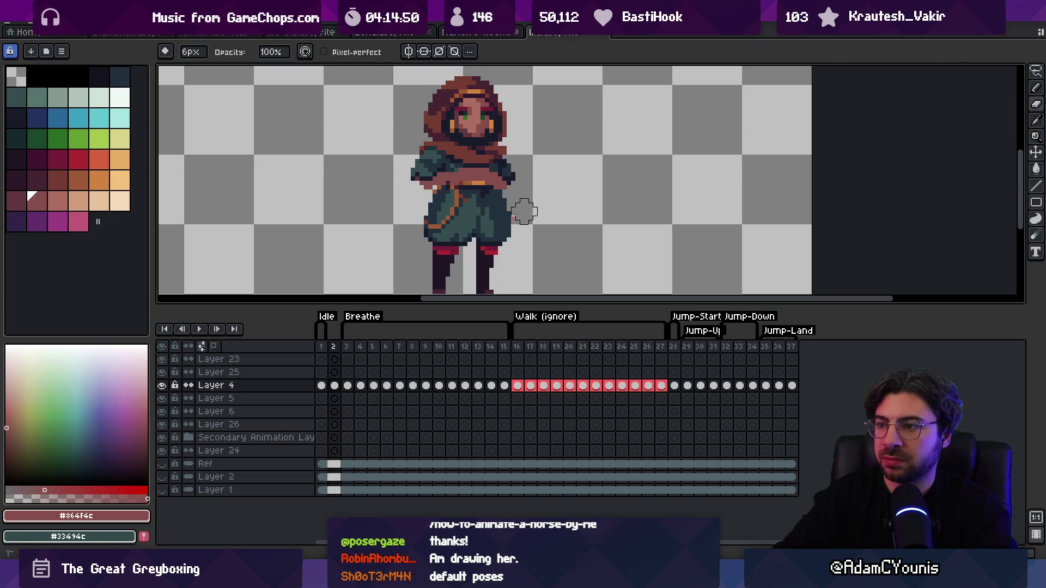
scroll(545, 137, "down", 2)
scroll(517, 190, "up", 2)
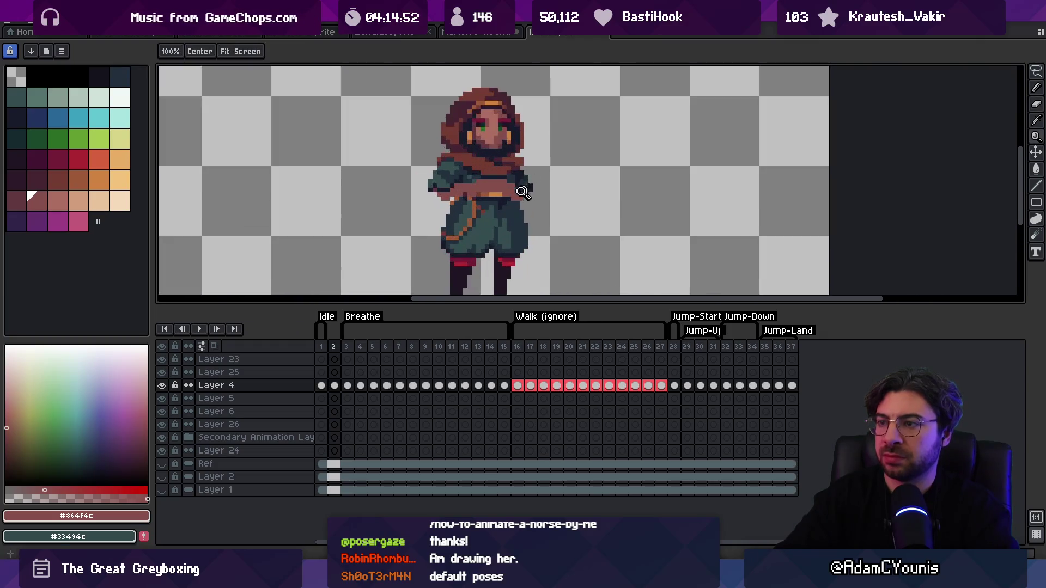
Step: Sample the teal sleeve, dark outline and pink skin colours from the arm
key("b")
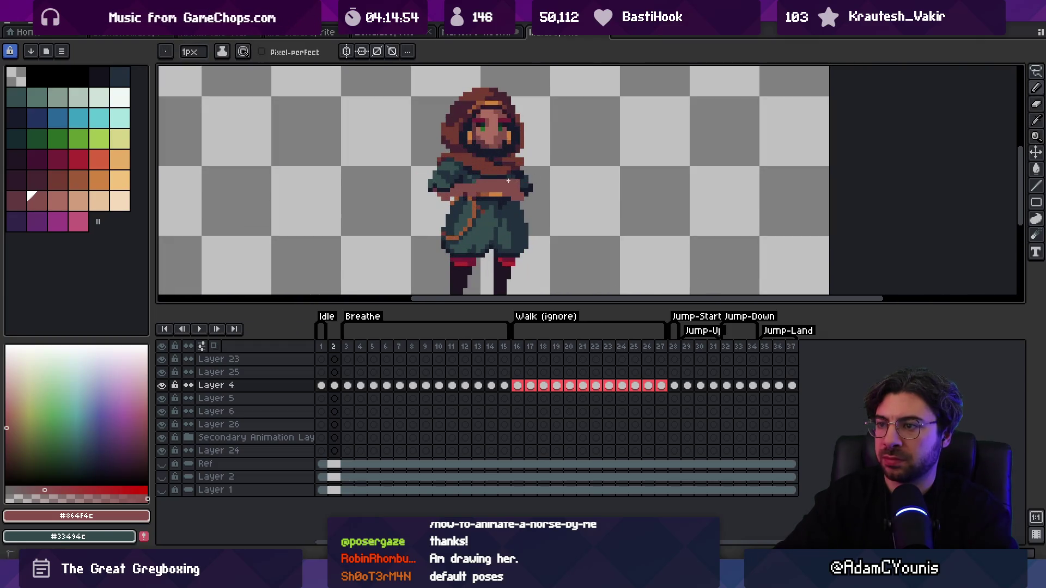
left_click(452, 199, "alt")
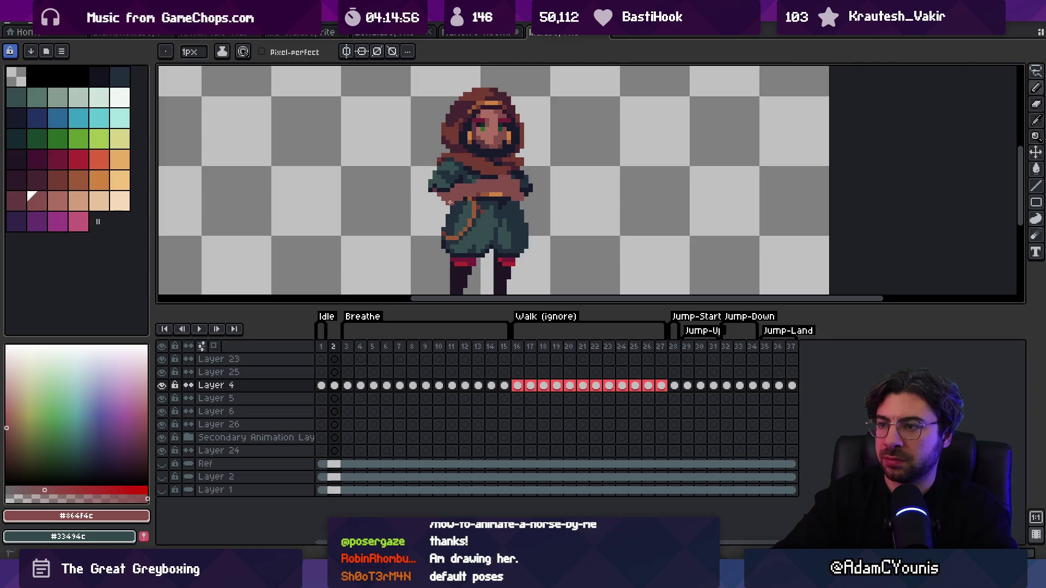
left_click(445, 194, "alt")
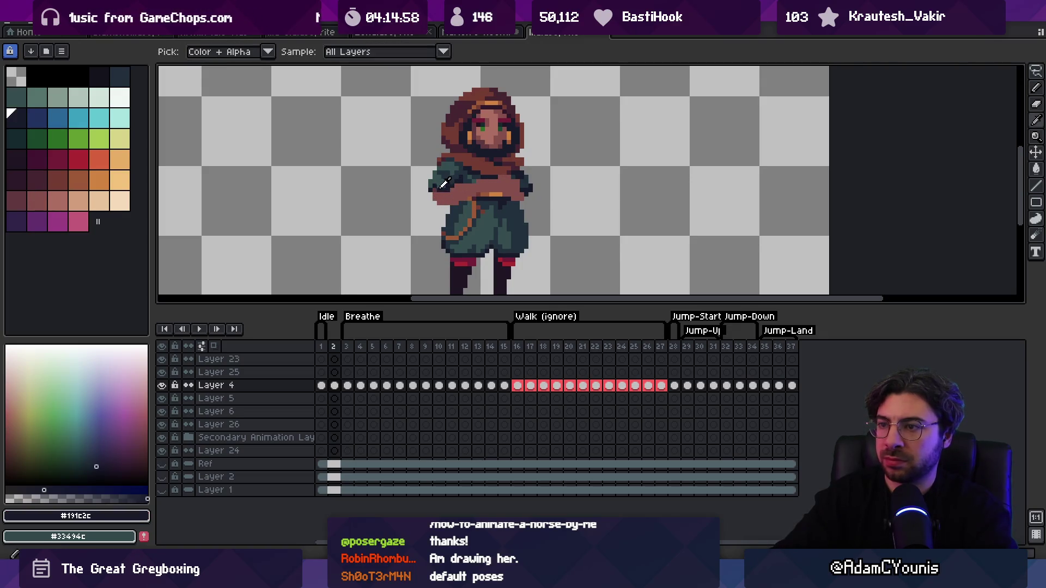
left_click(439, 184, "alt")
left_click(443, 189, "alt")
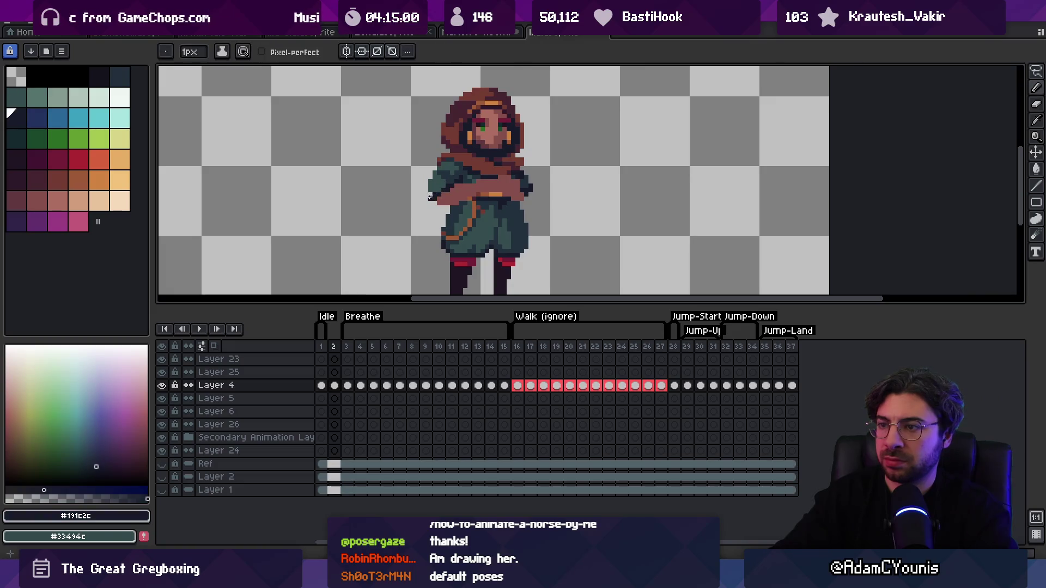
key("e")
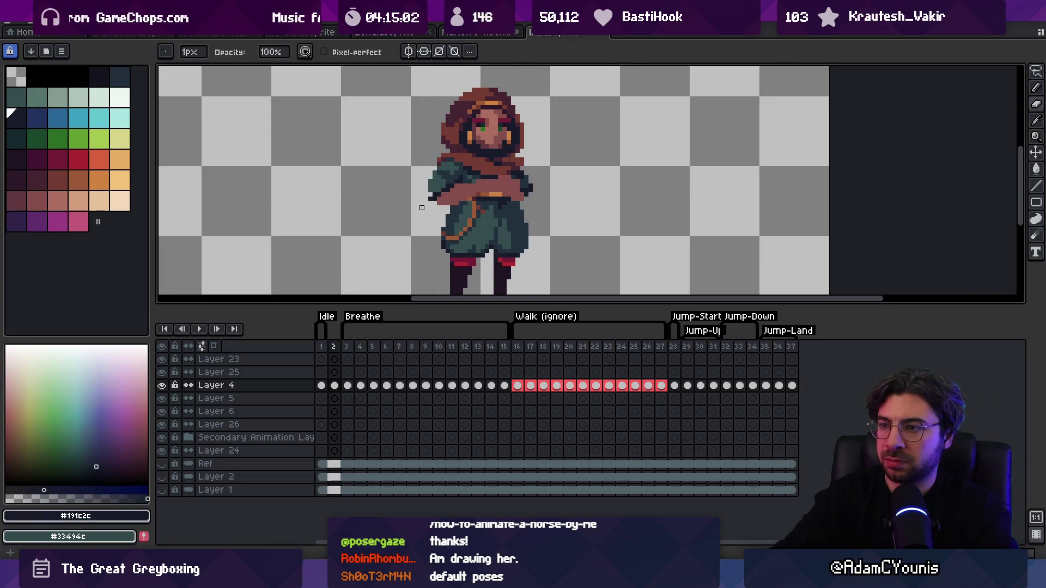
left_click(431, 198, "alt")
key("z")
scroll(476, 140, "down", 3)
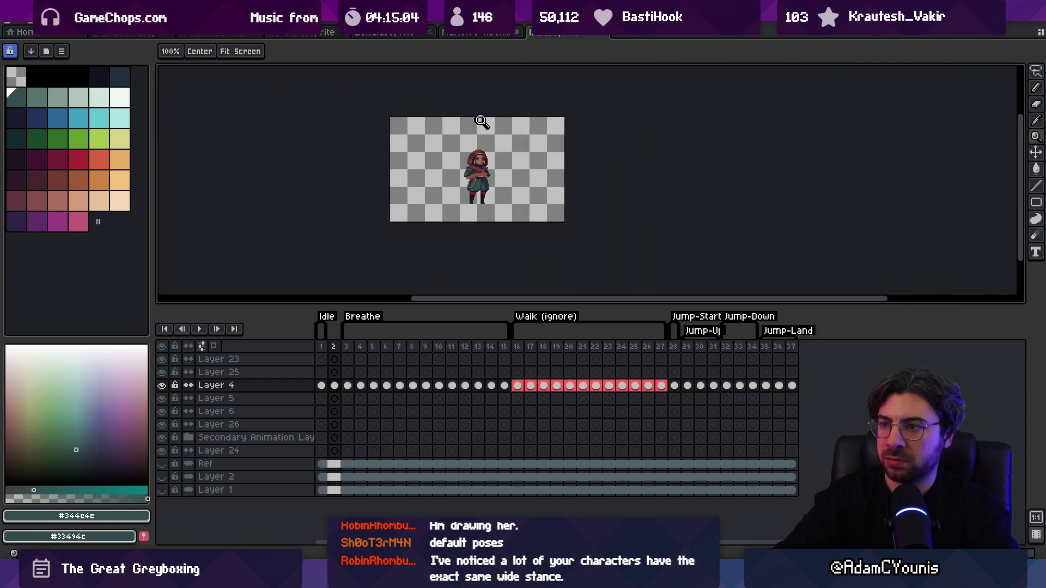
scroll(475, 140, "up", 3)
key("i")
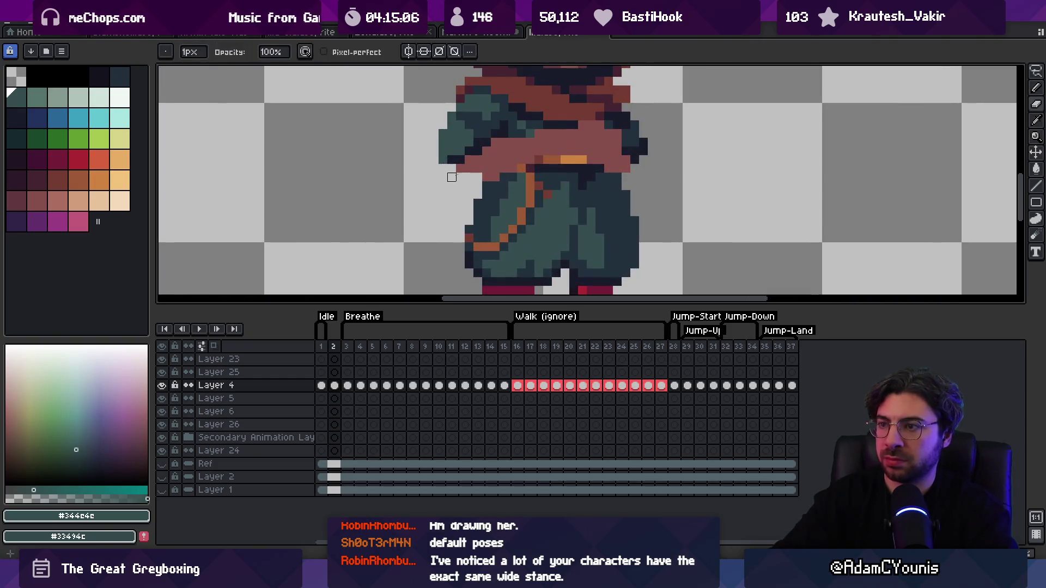
left_click(433, 196)
key("b")
scroll(474, 175, "right", 1)
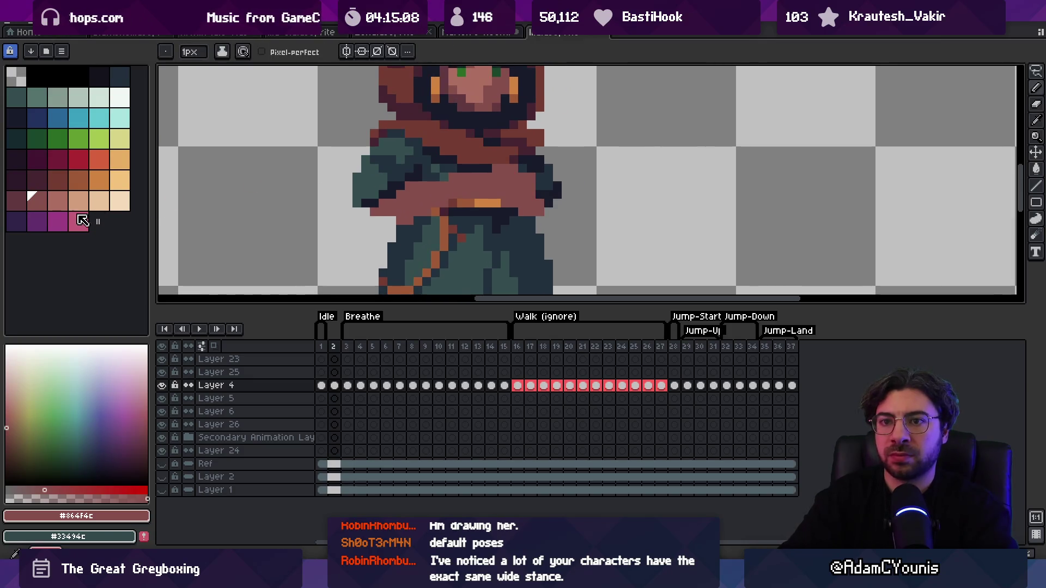
Step: Paint two crossed forearms across the chest in light and medium pink
left_click(58, 201)
left_click_drag(471, 186, 507, 169)
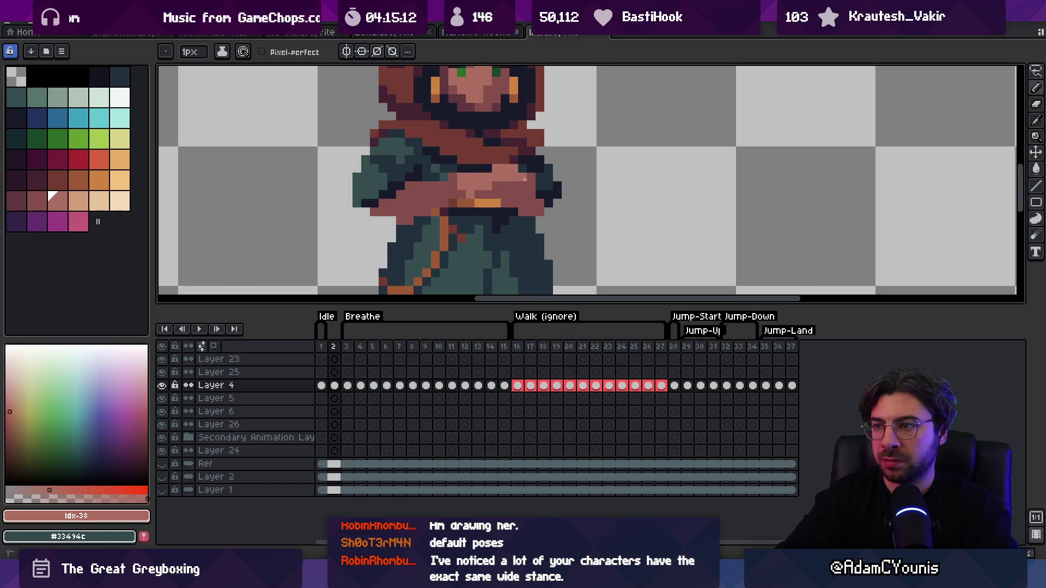
left_click(464, 191, "alt")
left_click_drag(417, 185, 401, 198)
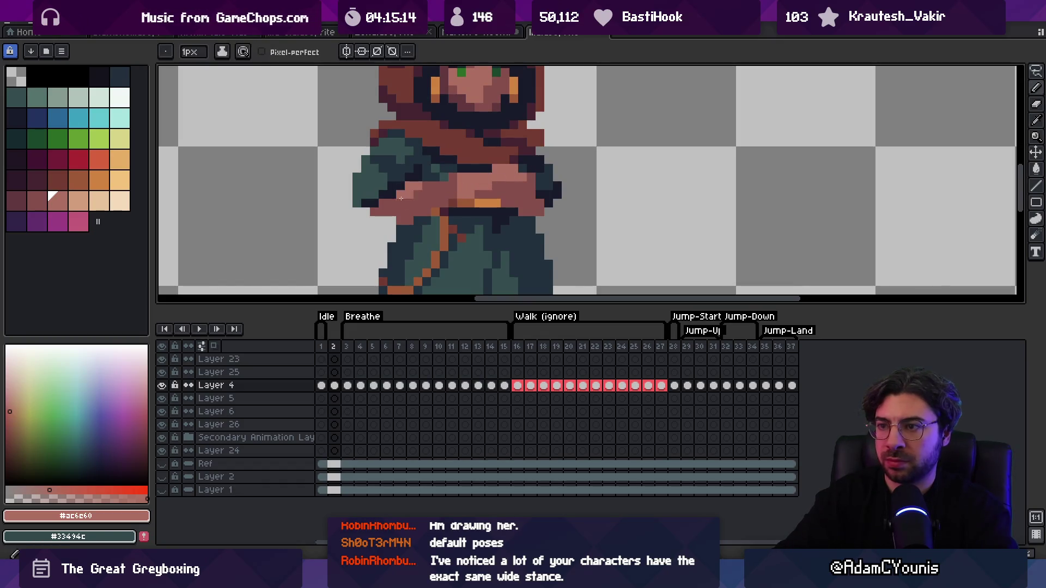
key("z")
scroll(463, 180, "down", 6)
scroll(489, 159, "up", 3)
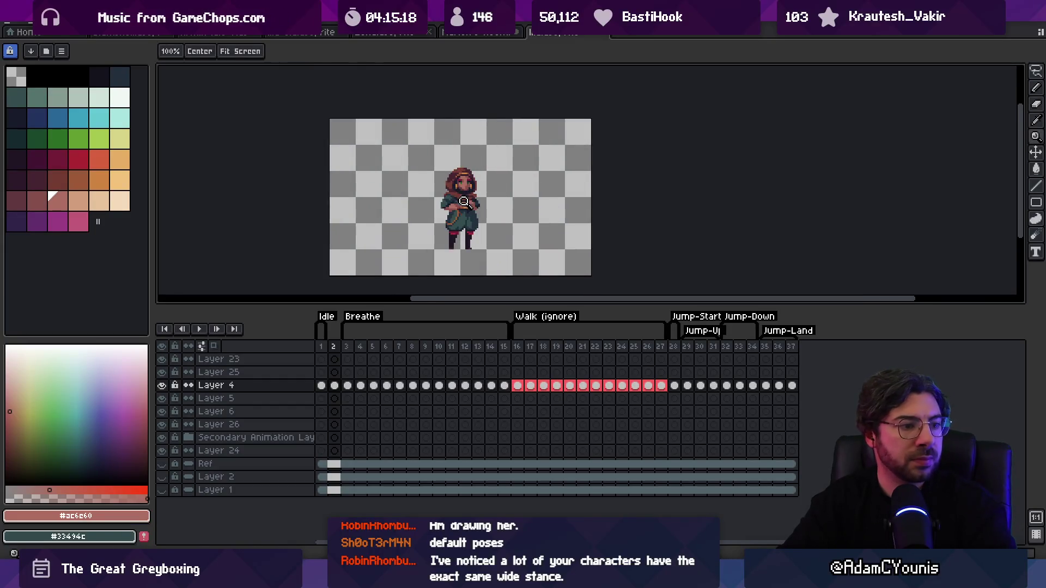
scroll(456, 207, "up", 1)
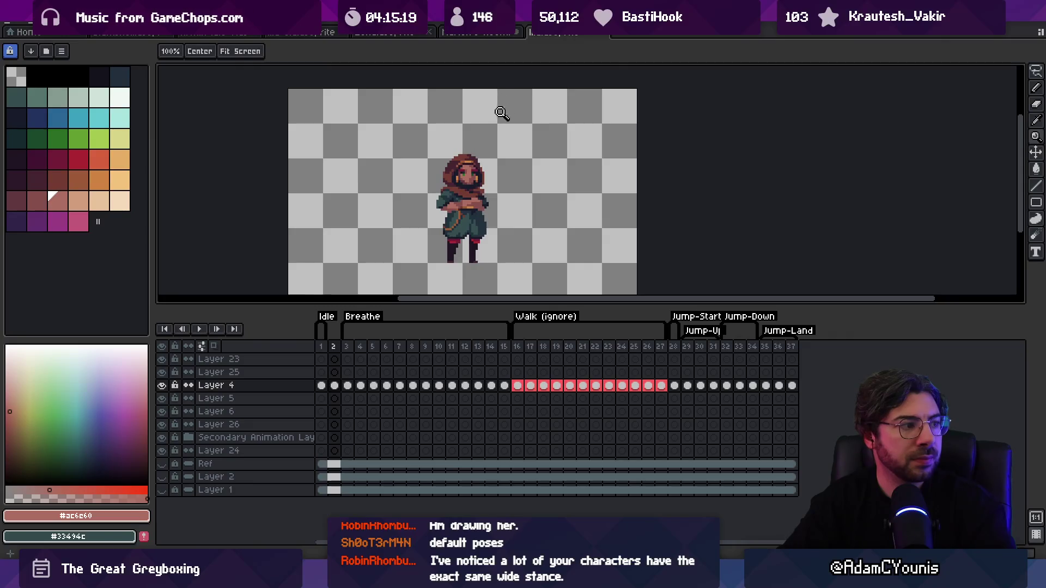
scroll(487, 182, "up", 2)
scroll(495, 199, "up", 1)
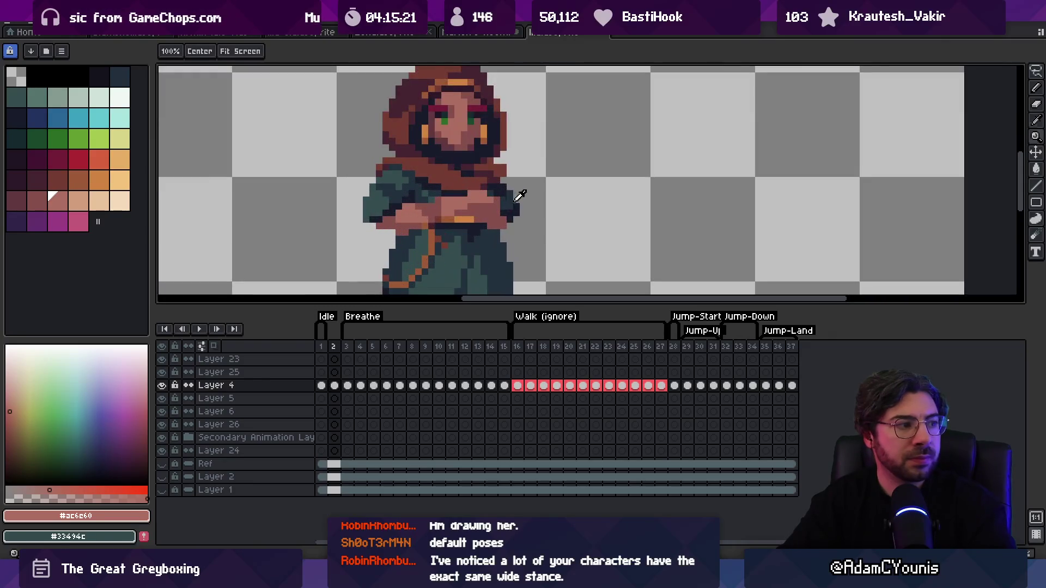
Step: Sample the dark teal shadow and darker skin tones for shading the folded arms
left_click(517, 199, "alt")
scroll(480, 193, "down", 3)
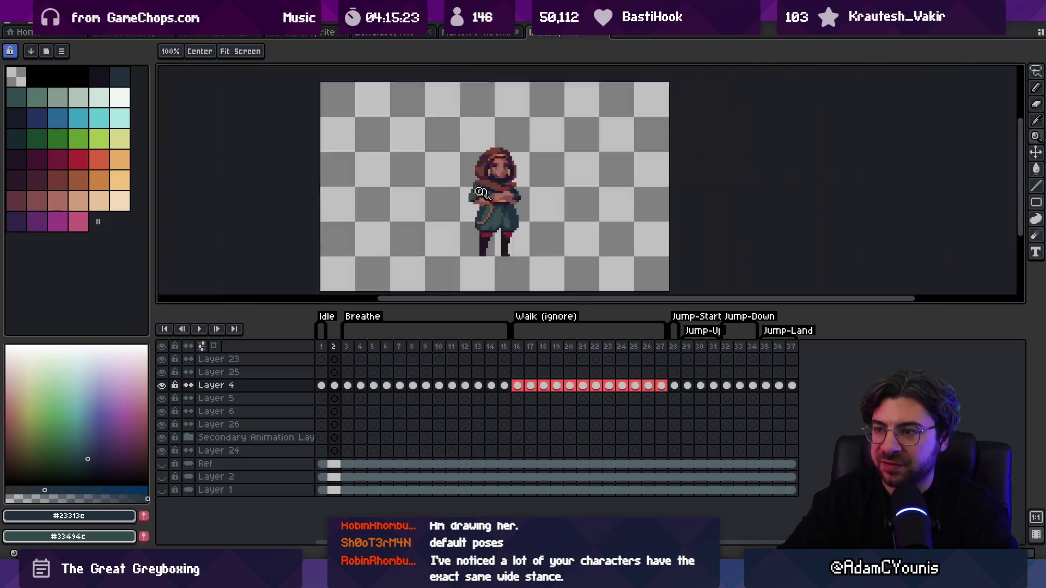
scroll(512, 191, "up", 2)
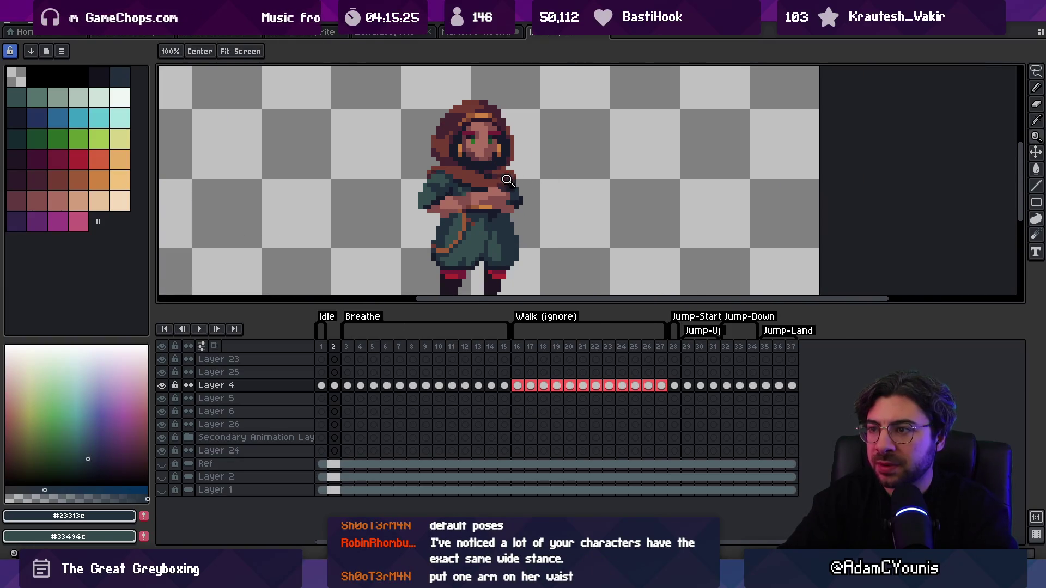
scroll(507, 180, "up", 2)
left_click(512, 168, "alt")
left_click(510, 184, "alt")
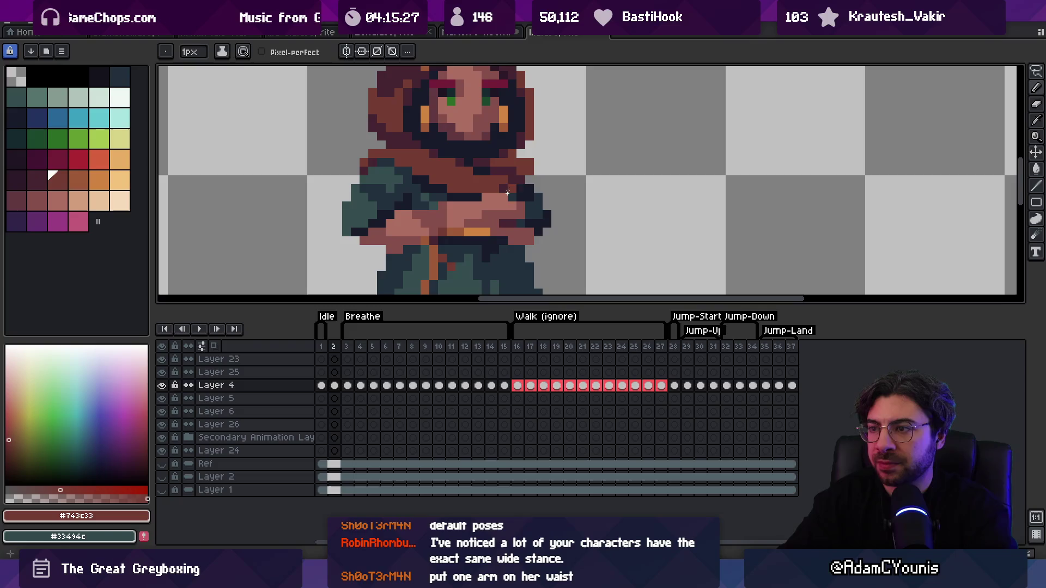
left_click(507, 222, "alt")
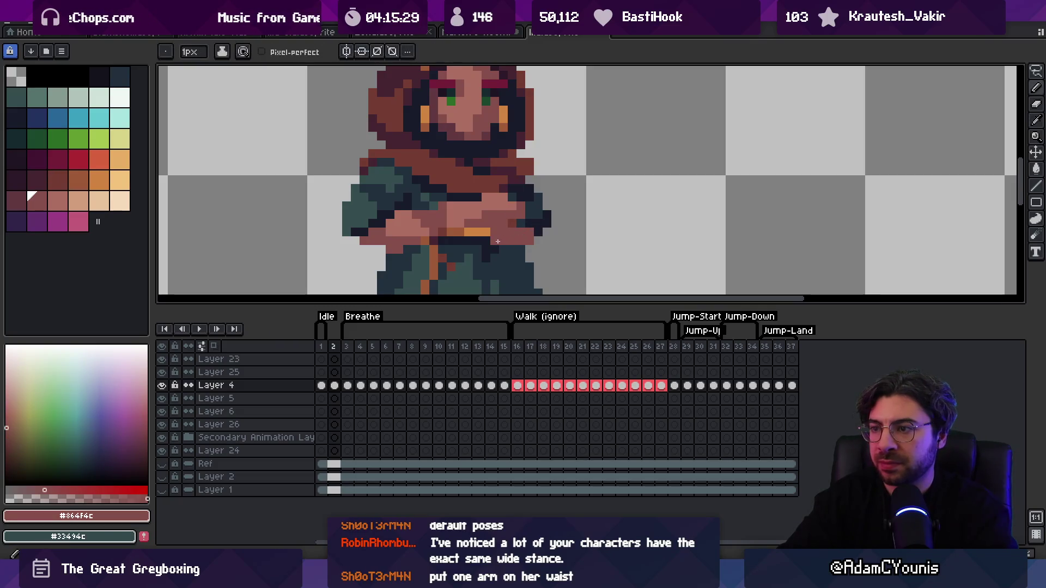
scroll(524, 238, "down", 3)
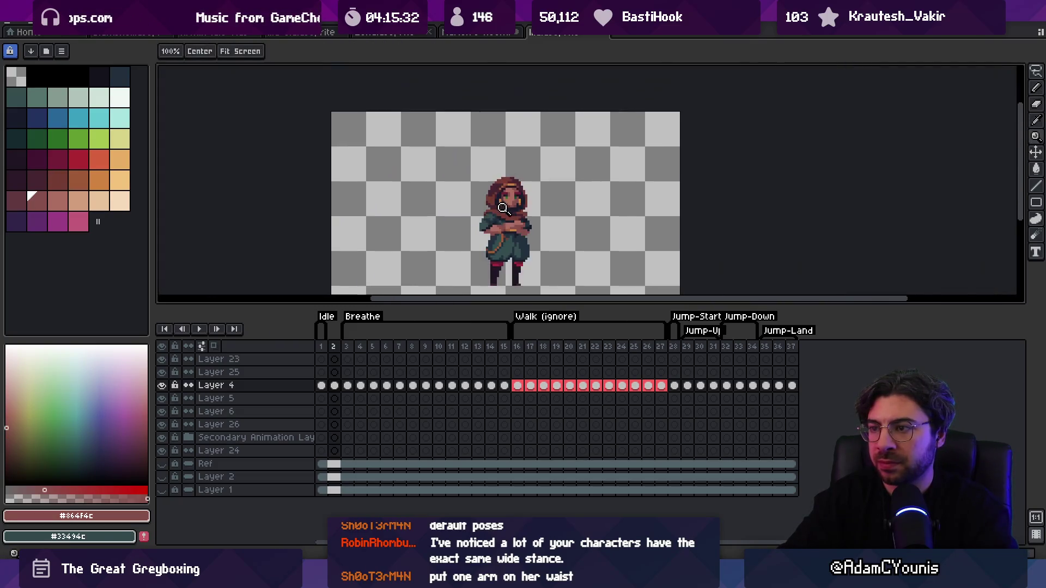
scroll(483, 229, "up", 2)
Step: Sample the darker skin tone and dark reddish-brown from the heroine's folded arm
key("z")
scroll(462, 190, "down", 3)
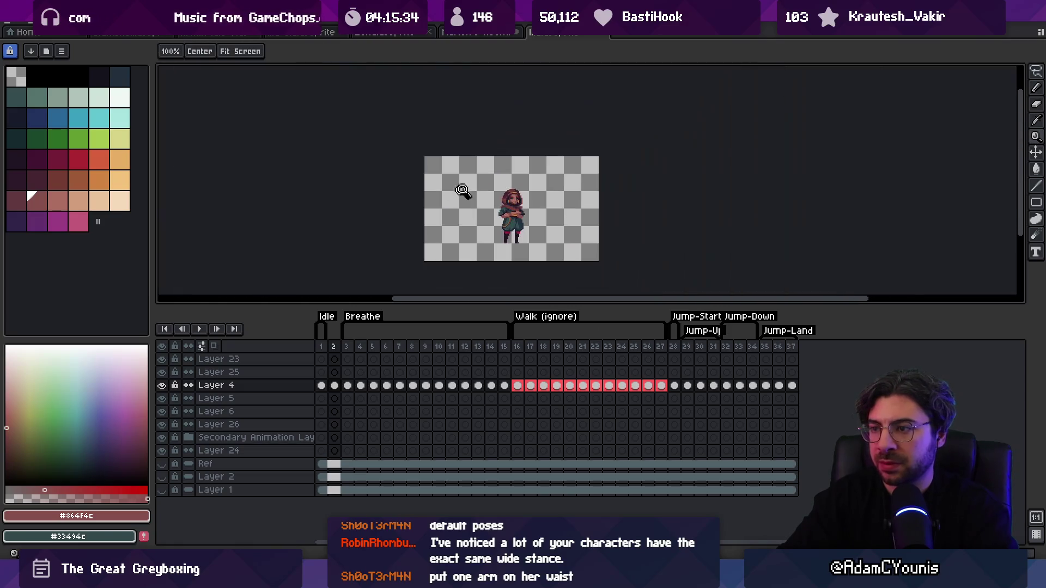
scroll(520, 166, "up", 3)
key("b")
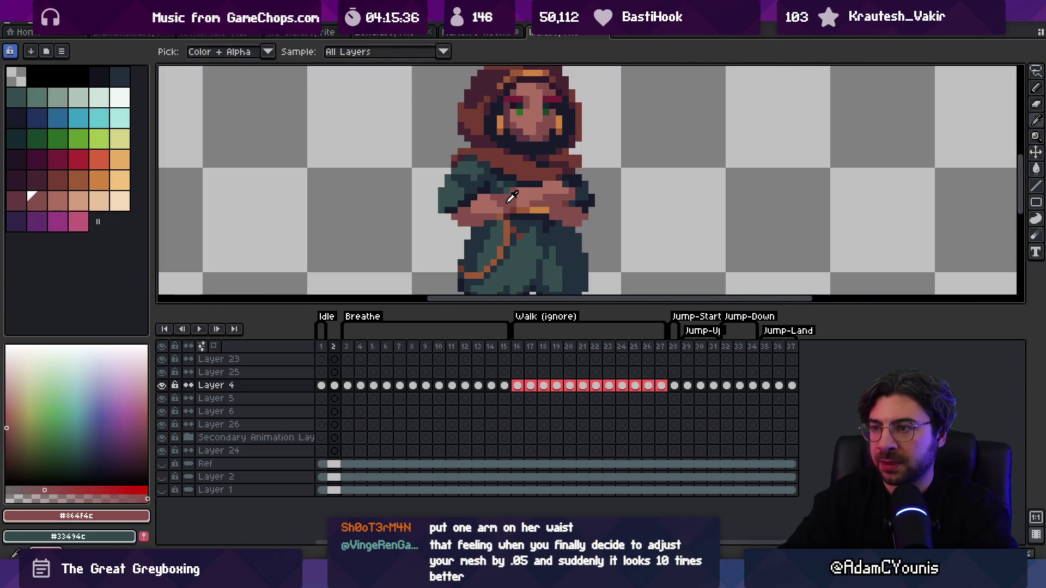
key("i")
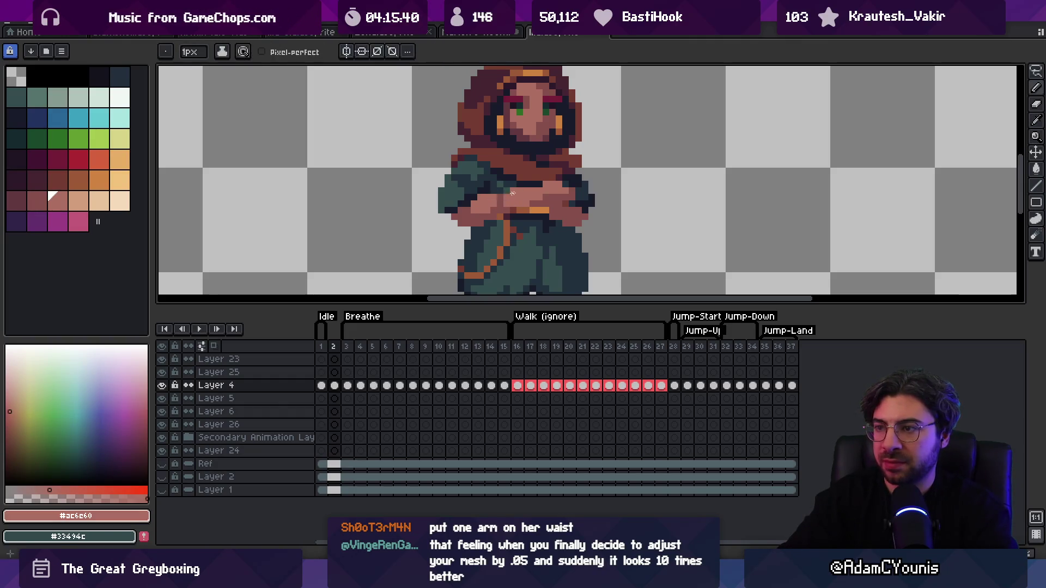
left_click(557, 193)
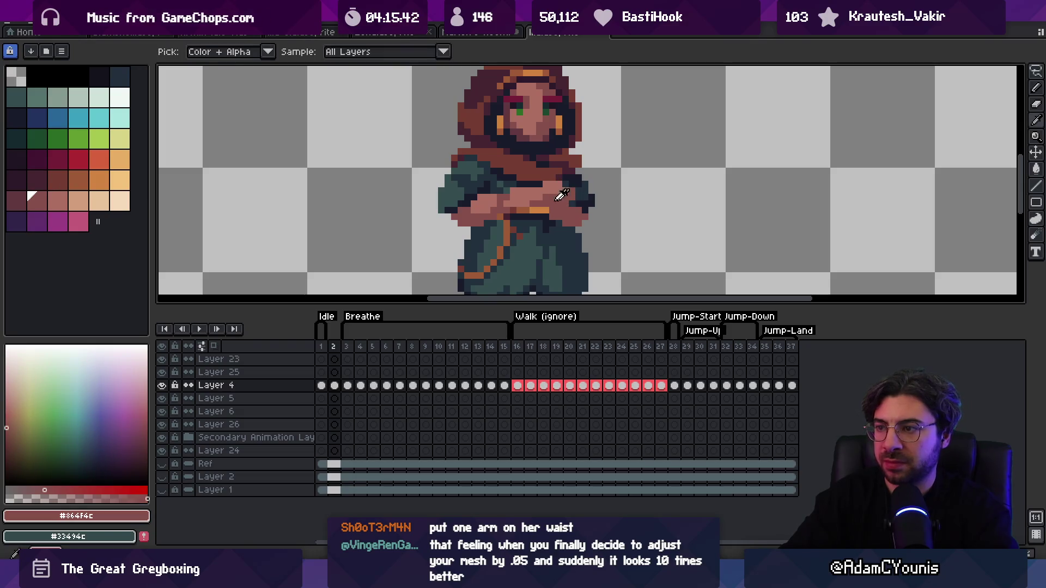
left_click(529, 129)
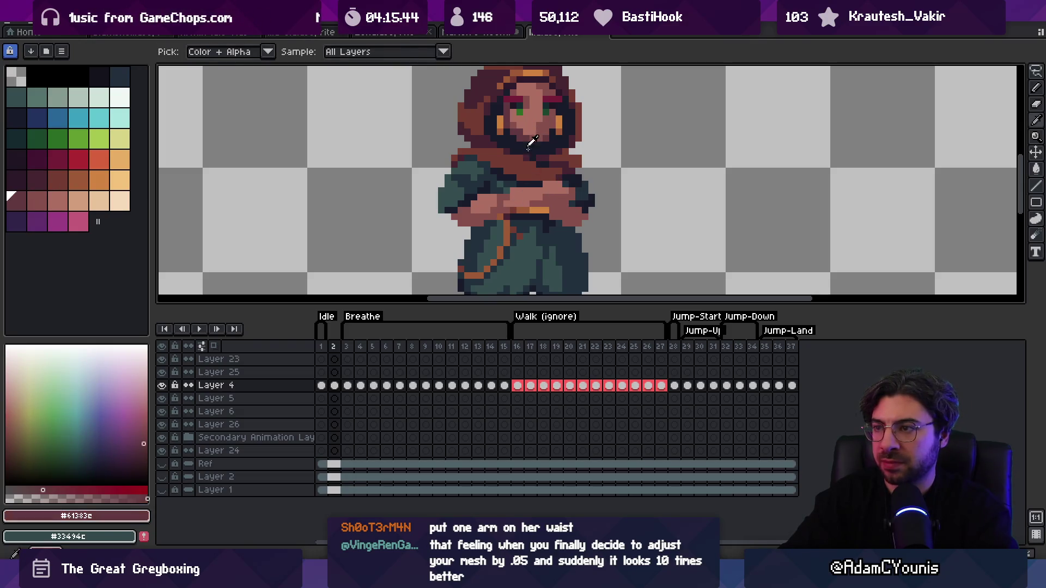
key("b")
left_click(561, 192, "alt")
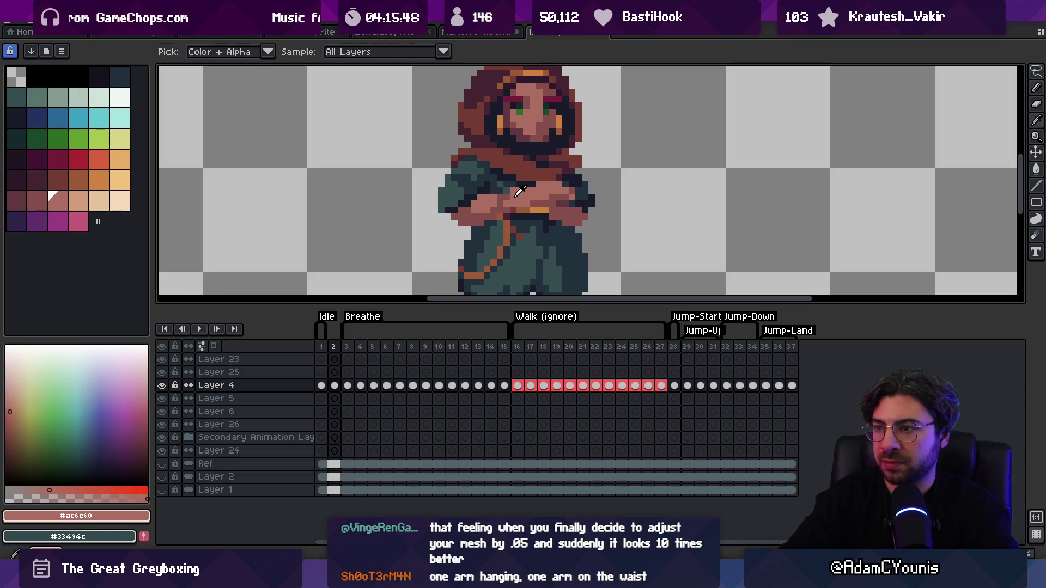
Step: Zoom in and repaint the stray outline pixels left of the folded arm with skin tone
key("z")
scroll(545, 148, "down", 4)
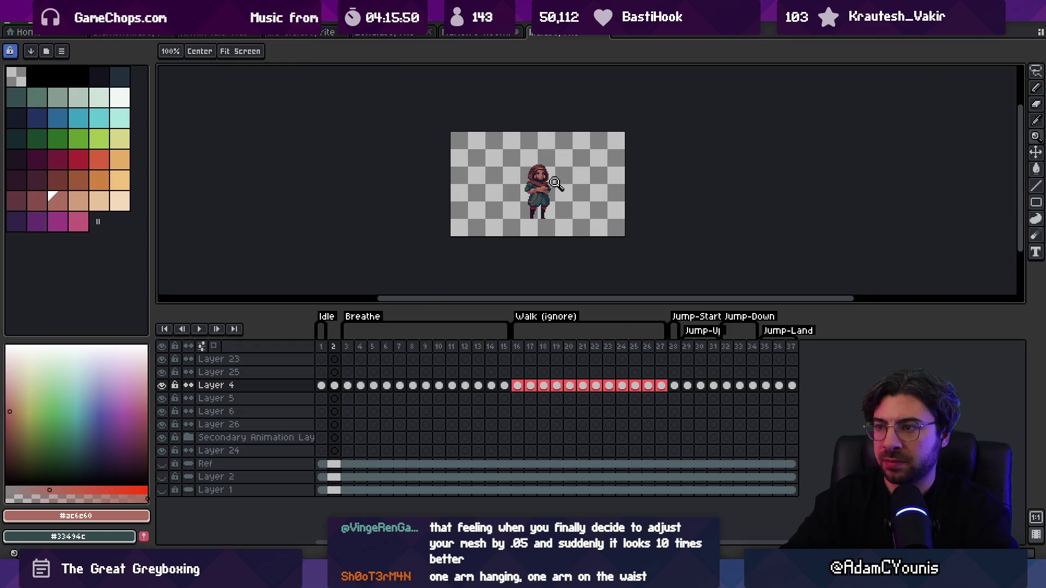
scroll(556, 184, "up", 1)
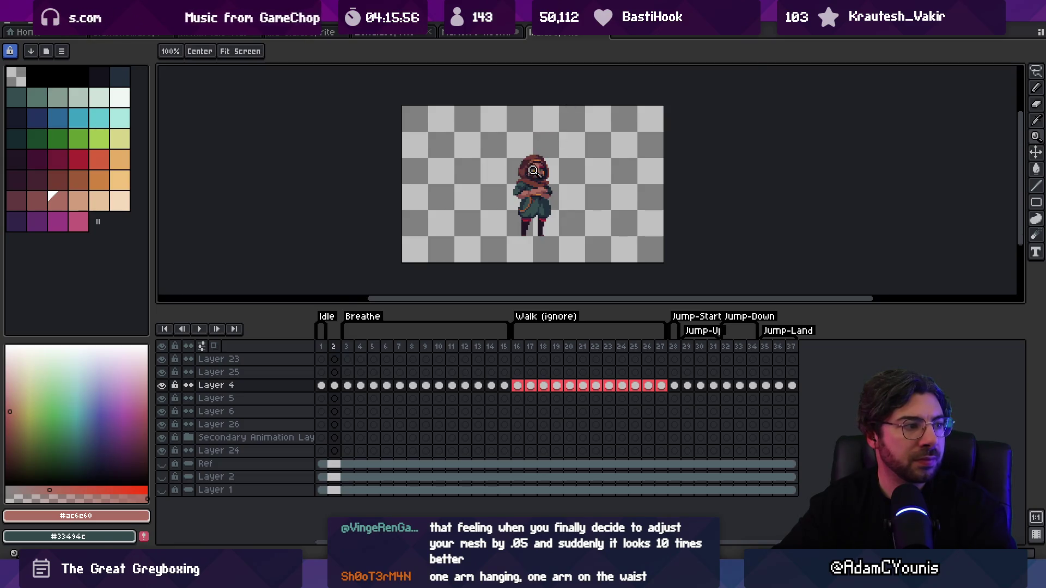
scroll(533, 170, "up", 1)
scroll(571, 214, "up", 1)
scroll(545, 207, "up", 1)
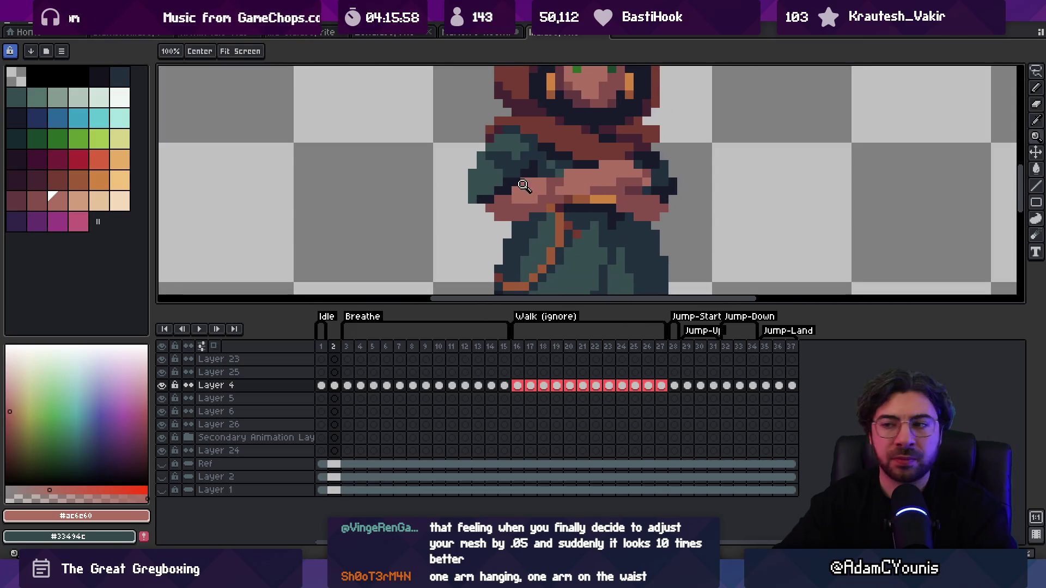
key("b")
key("ctrl+z")
left_click(507, 199, "alt")
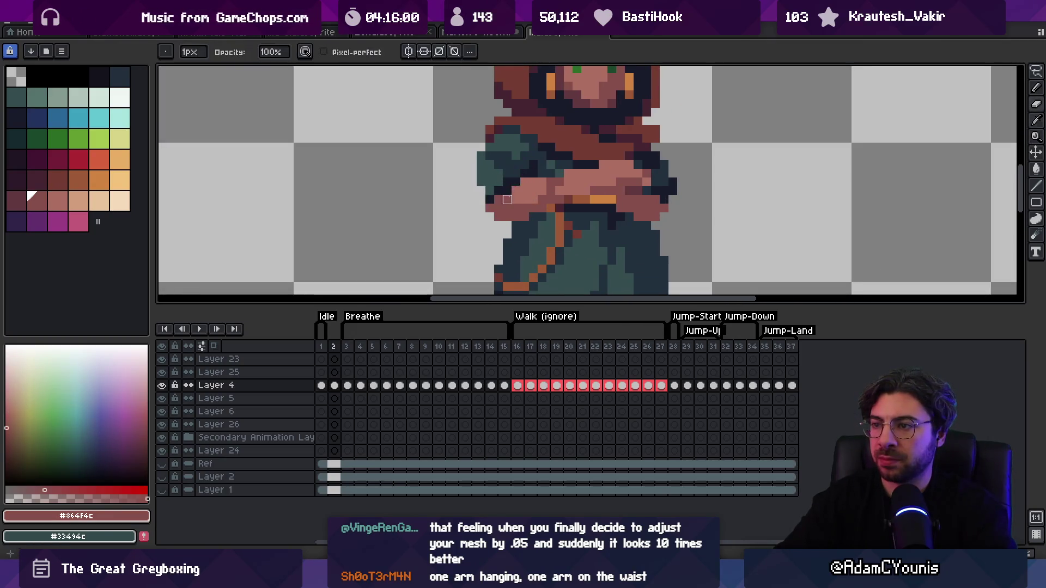
left_click(508, 191, "alt")
Step: Rezoom on the arm and sample its darker skin shade
key("z")
scroll(551, 135, "down", 3)
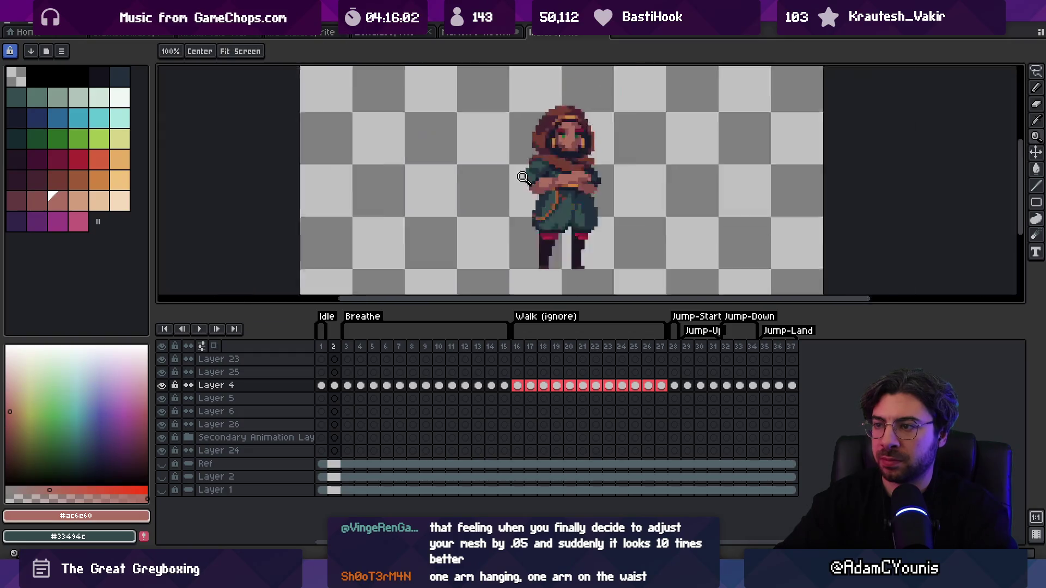
scroll(534, 184, "up", 2)
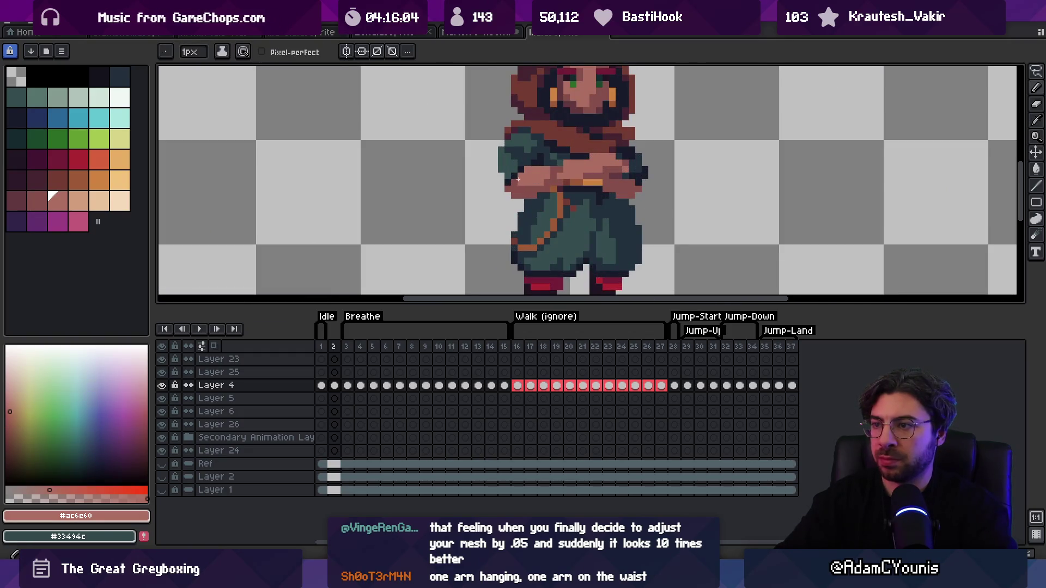
key("b")
scroll(522, 207, "down", 4)
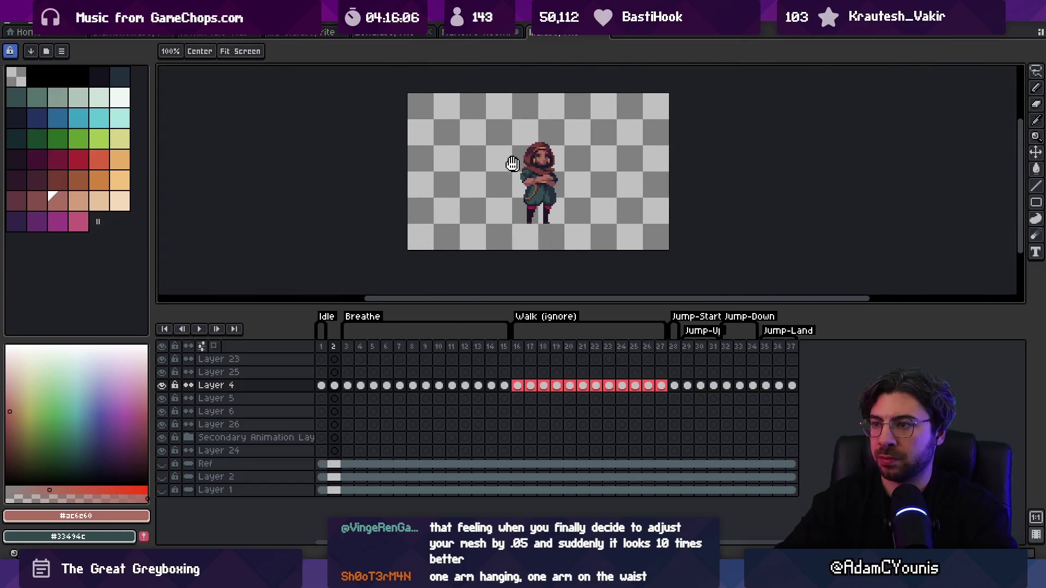
scroll(532, 165, "up", 4)
key("b")
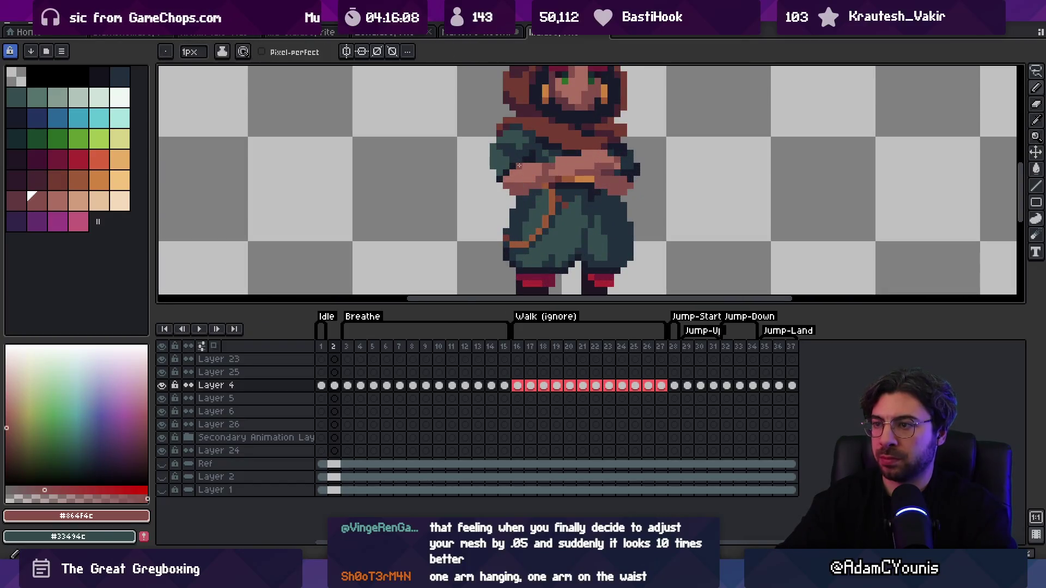
left_click(519, 177, "alt")
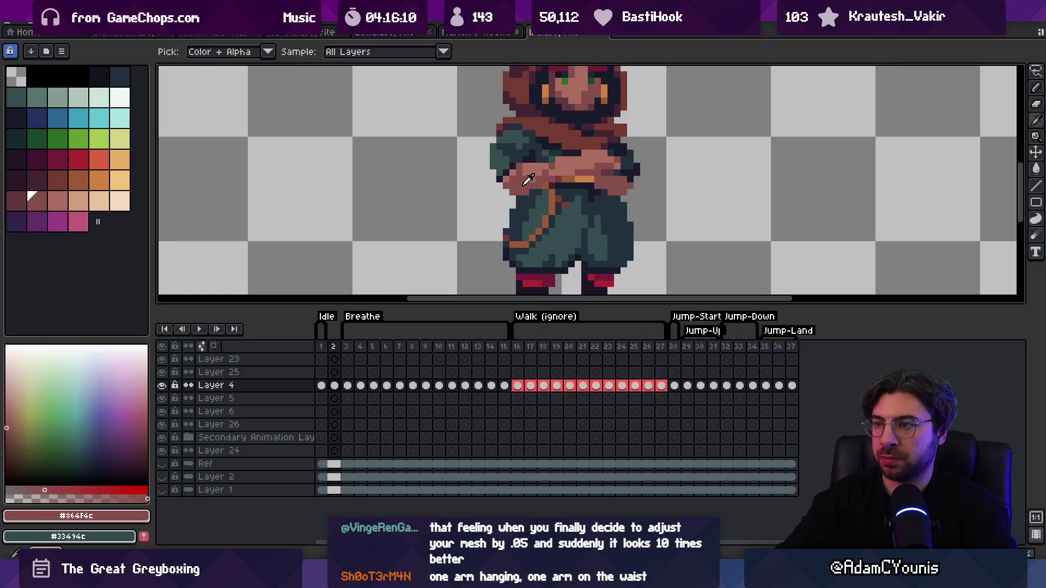
Step: Centre the view on the arms and sample the darker skin shade and reddish-brown outline
left_click(520, 175, "alt")
left_click(518, 175, "alt")
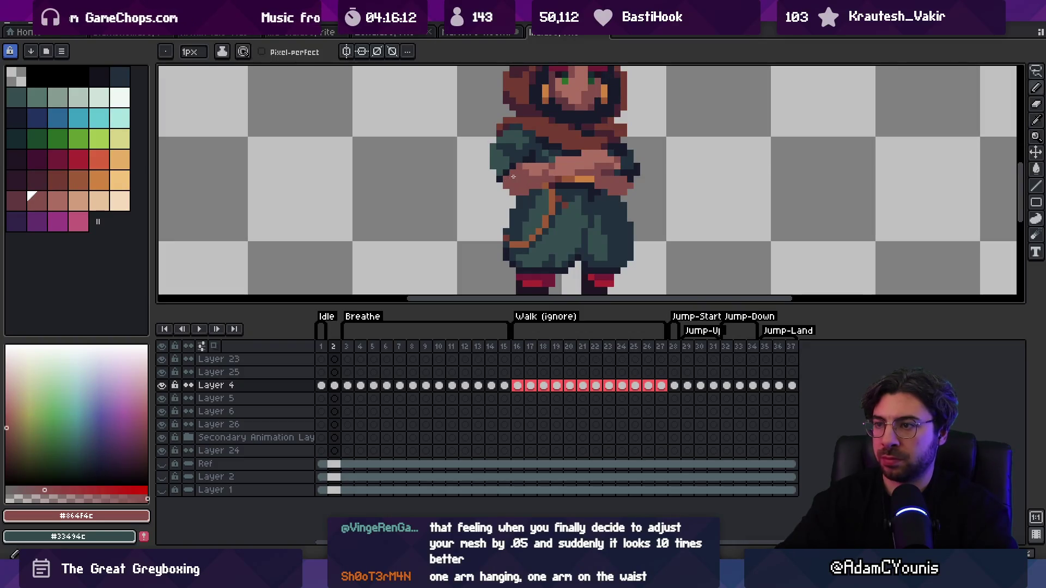
left_click_drag(513, 177, 470, 206)
left_click(483, 201, "alt")
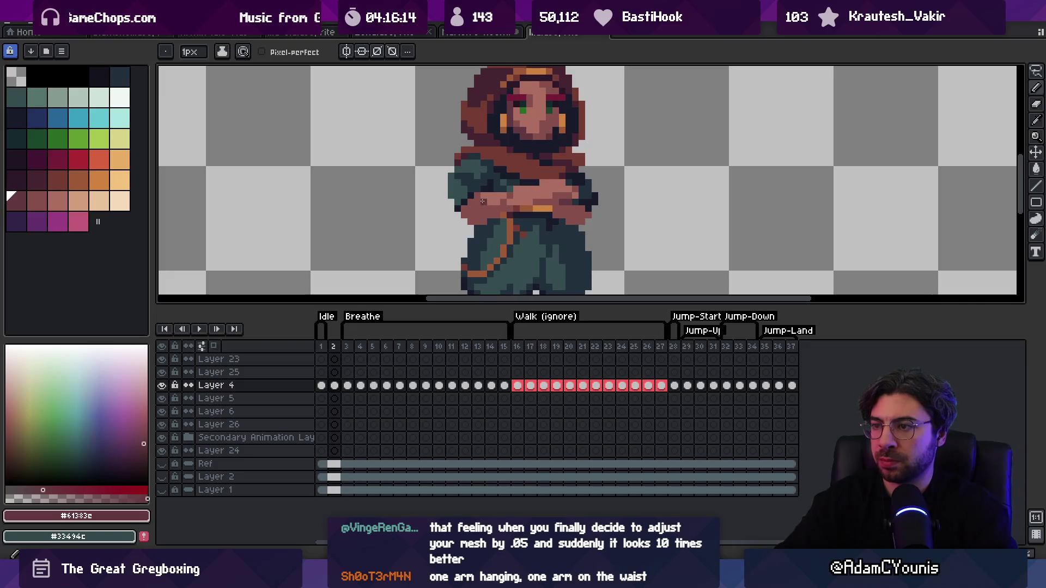
key("z")
scroll(545, 180, "down", 4)
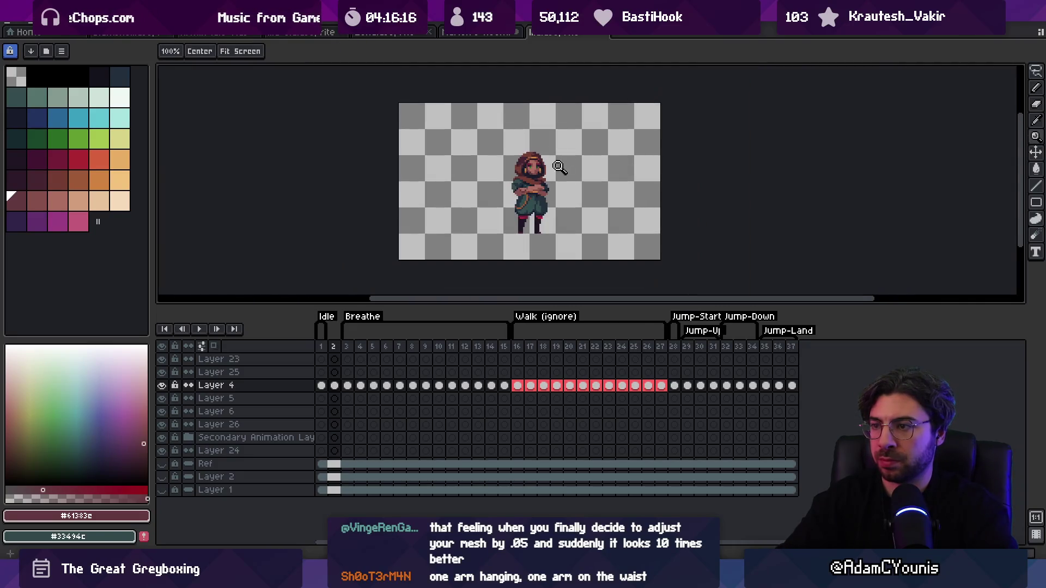
scroll(560, 175, "up", 4)
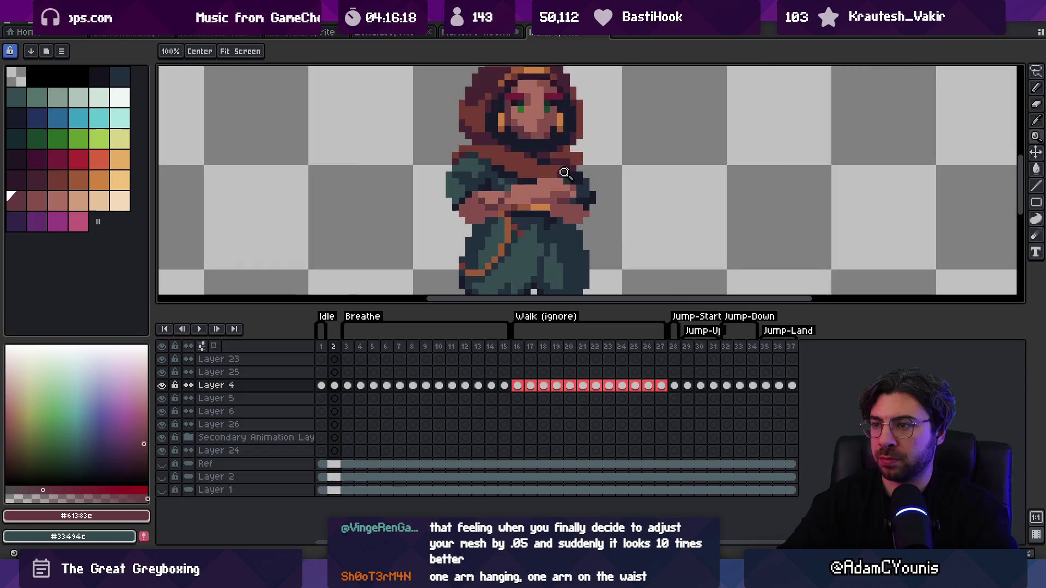
Step: Sample the dark navy outline and pink skin tone from the crossed arms
key("alt")
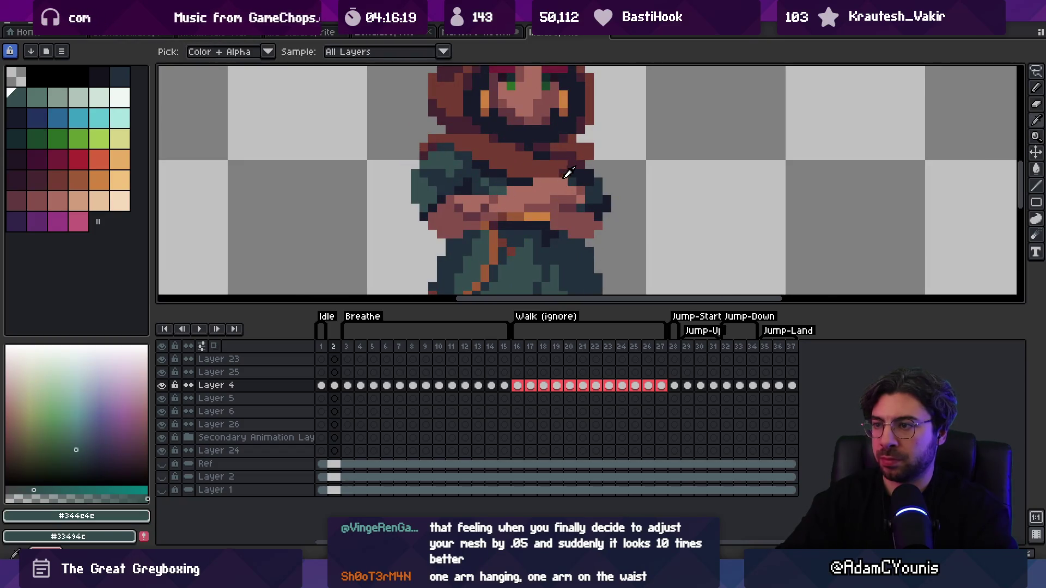
left_click(573, 176, "alt")
left_click(568, 182, "alt")
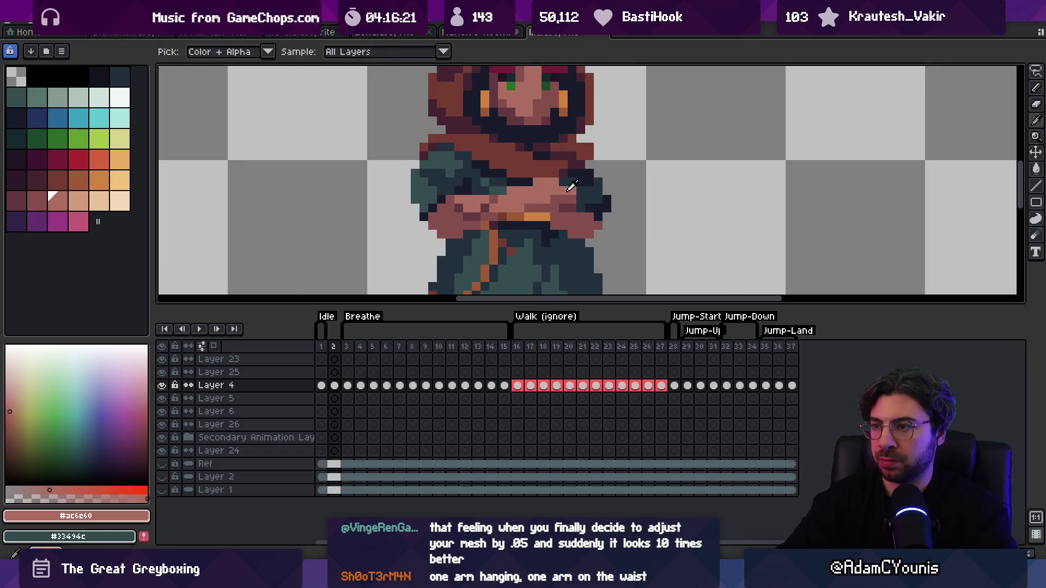
left_click(555, 201, "alt")
left_click(538, 191, "alt")
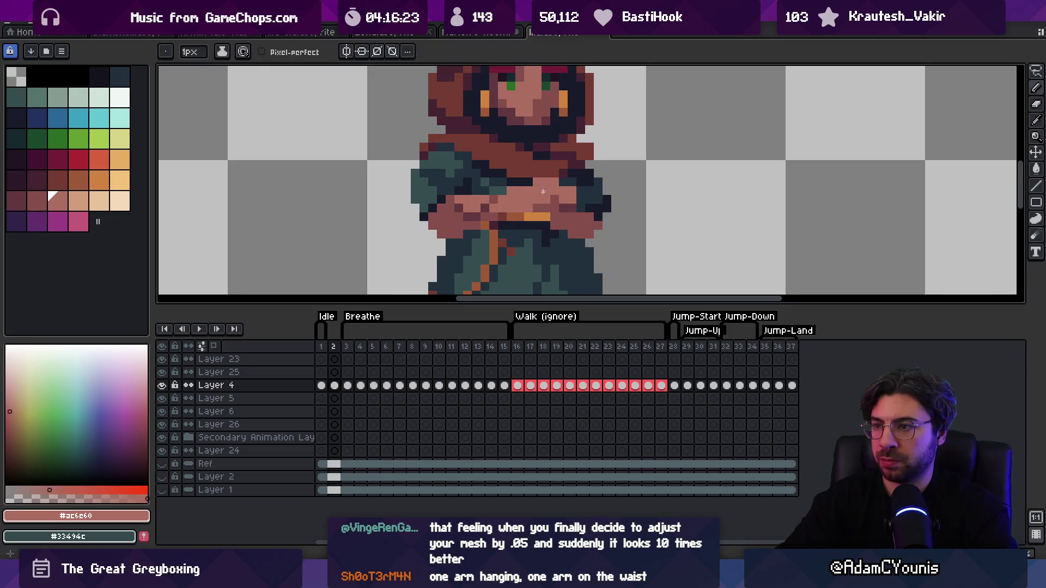
scroll(508, 210, "down", 5)
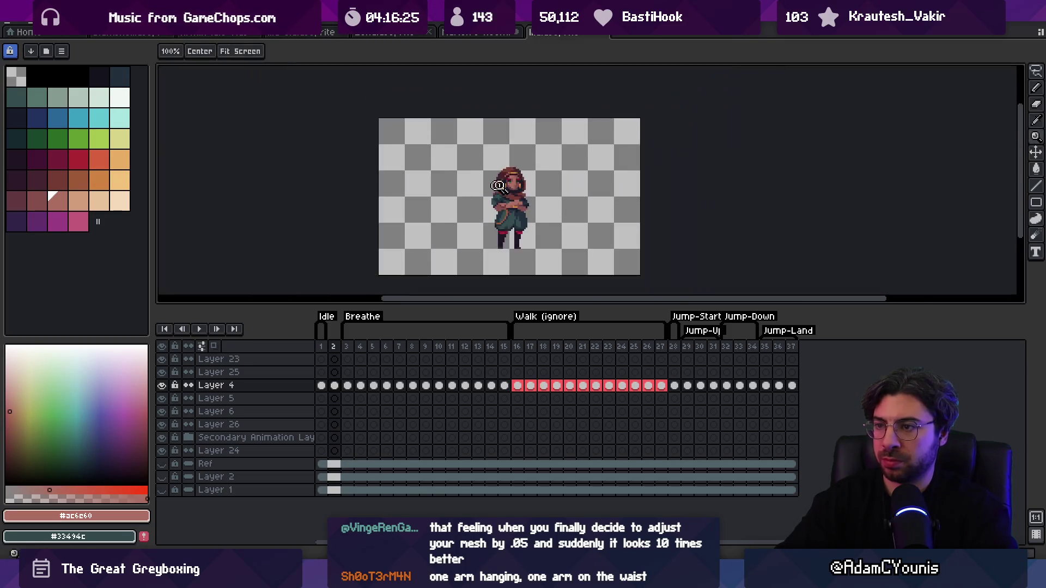
scroll(544, 198, "up", 5)
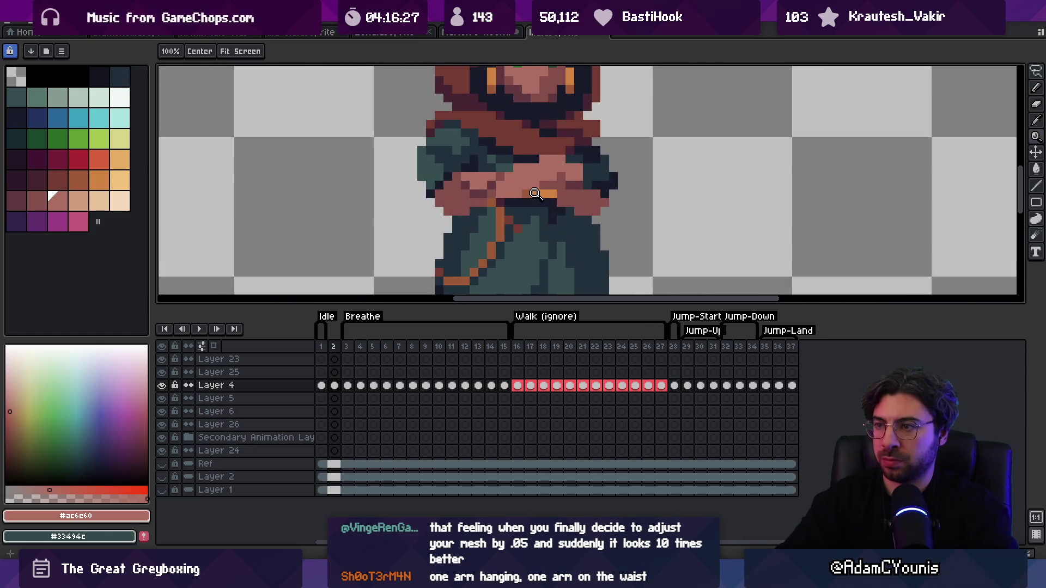
scroll(534, 194, "down", 2)
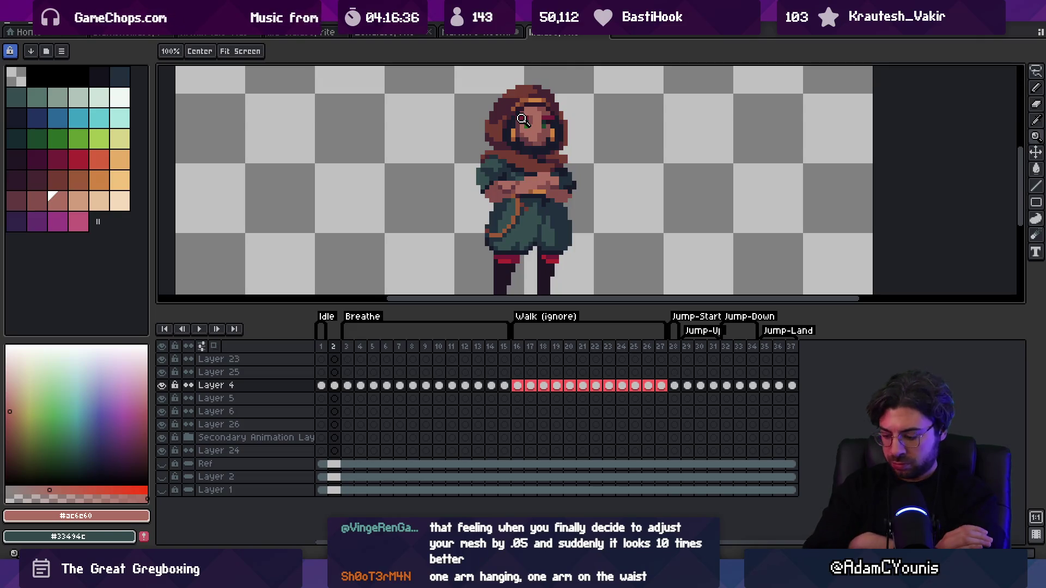
Step: Sample the darker skin, near-black and slate outlines, sleeve teal, and darker reddish shade
left_click(524, 220)
left_click(555, 194, "alt")
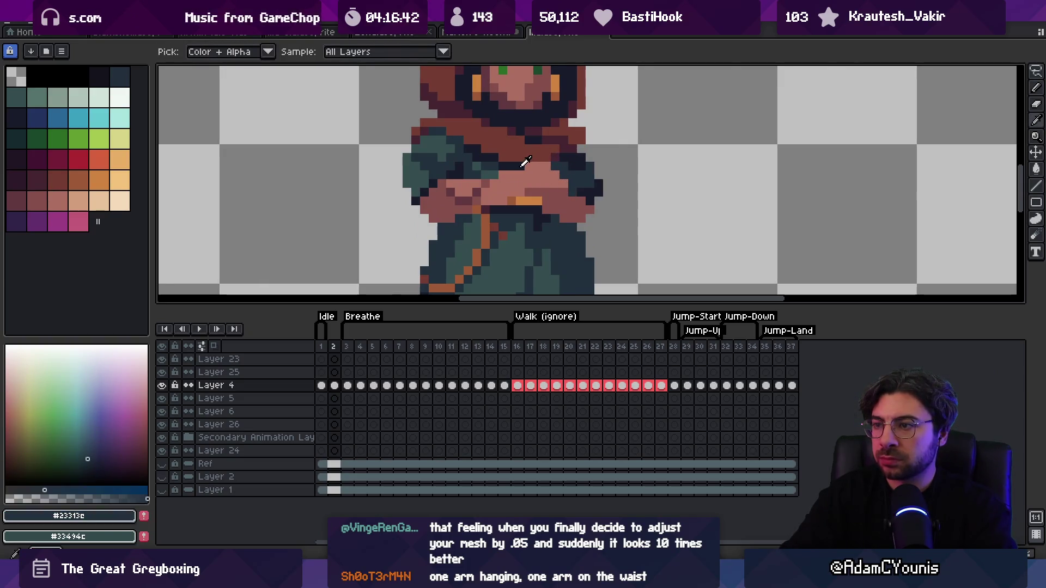
left_click(542, 164, "alt")
left_click(556, 169, "alt")
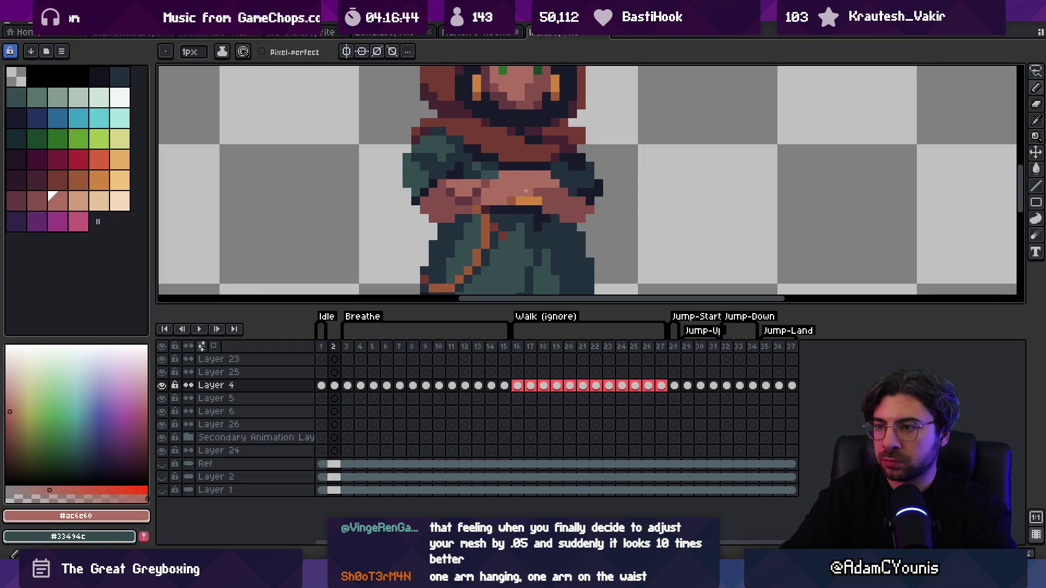
left_click(561, 163, "alt")
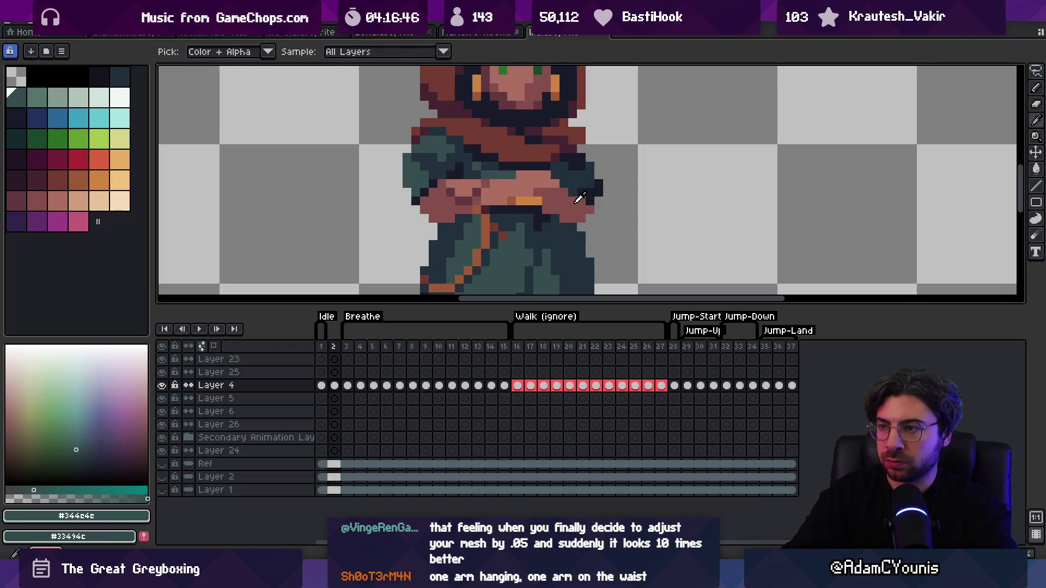
left_click(576, 201, "alt")
key("z")
scroll(588, 175, "down", 5)
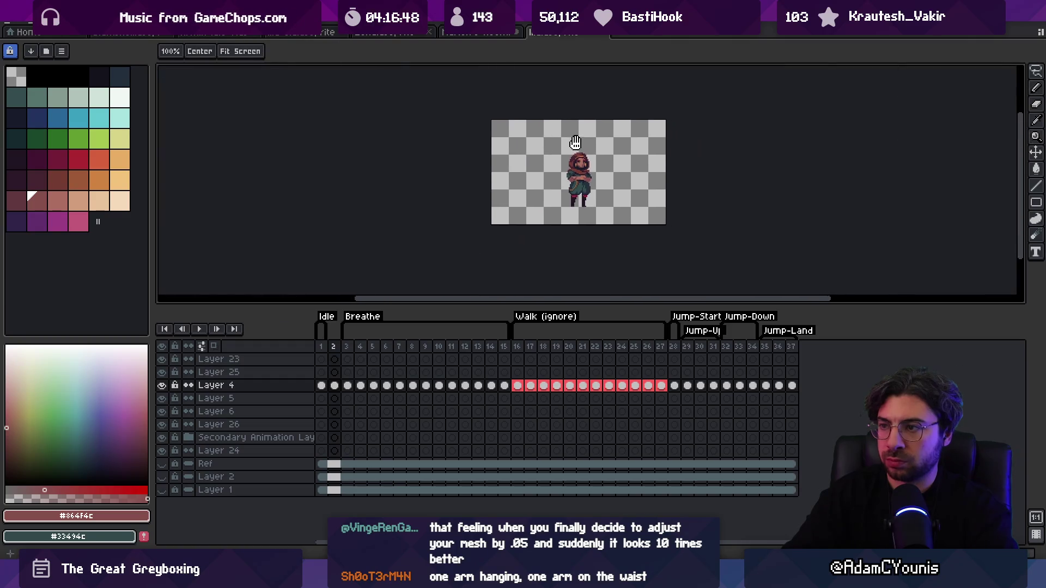
scroll(592, 168, "up", 4)
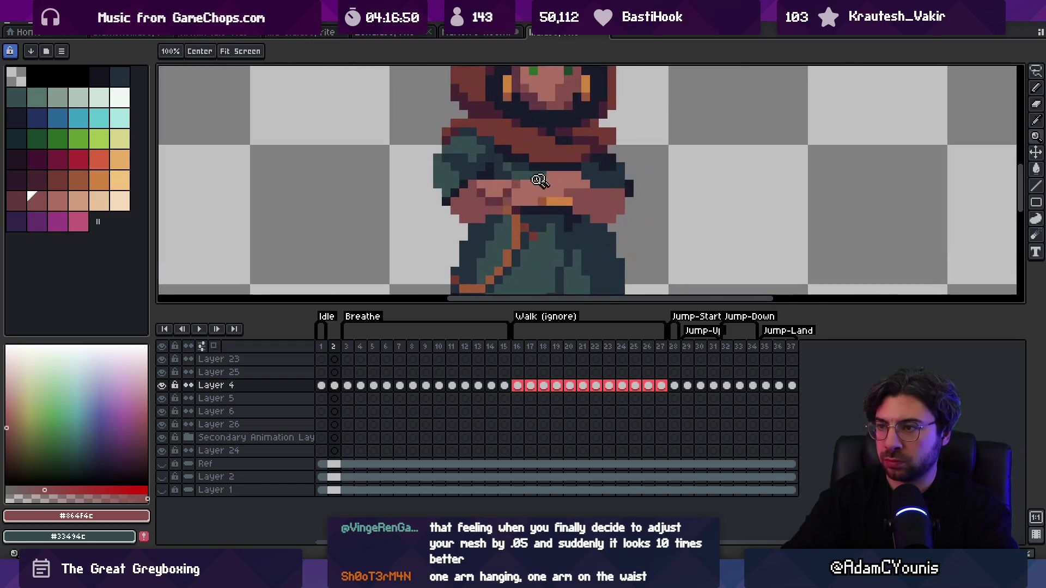
Step: Darken a belt pixel with dark reddish-brown, then pick the darker and lighter skin tones
key("b")
left_click(580, 192, "alt")
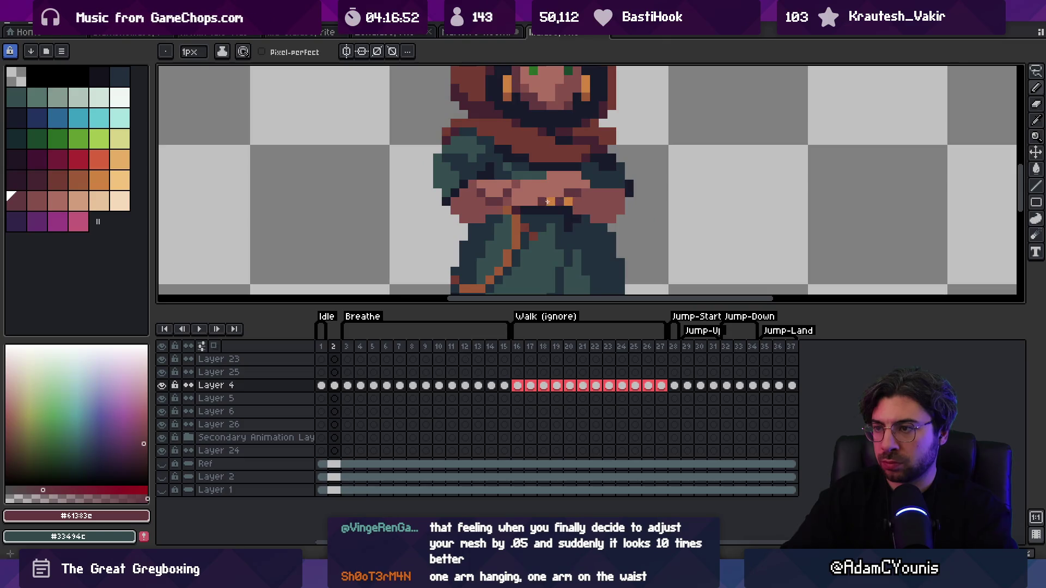
left_click(550, 201)
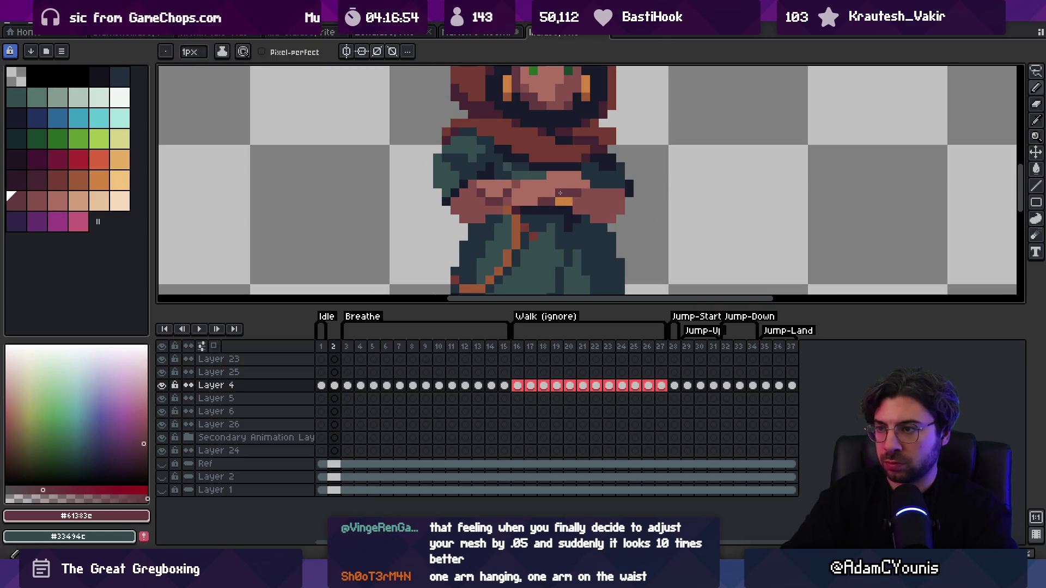
key("z")
scroll(526, 185, "down", 4)
scroll(577, 184, "up", 4)
left_click(557, 161, "alt")
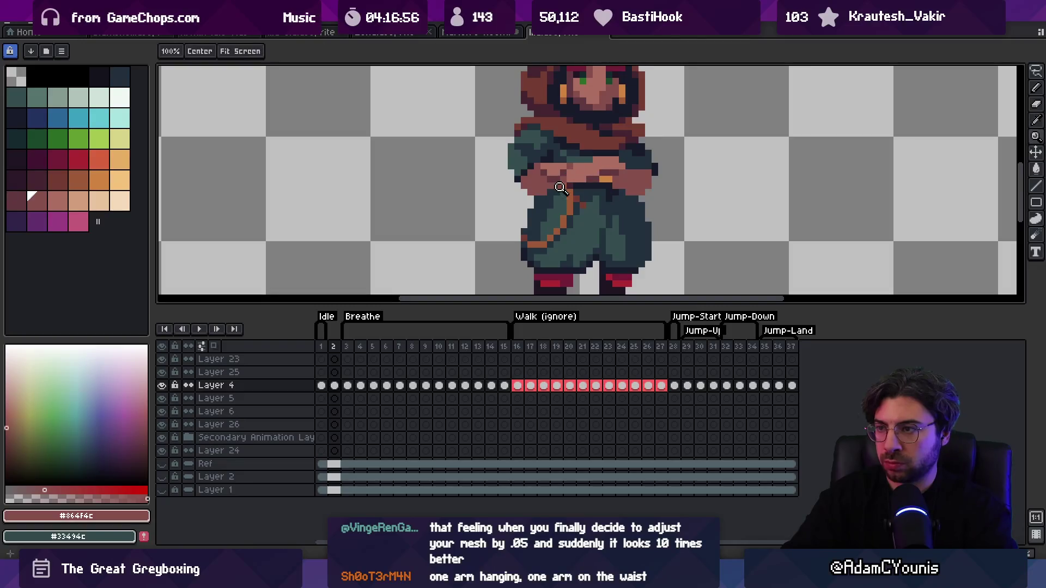
left_click(549, 159, "alt")
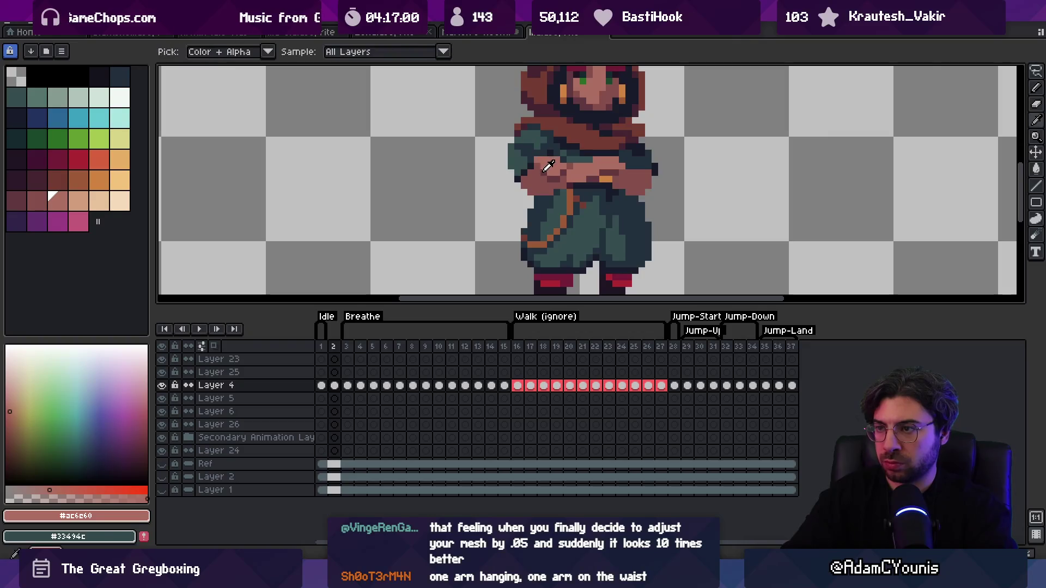
Step: Paint a dark arm pixel pink and sample #23313c, #864f4c and #ac6c60
key("z")
scroll(569, 155, "down", 4)
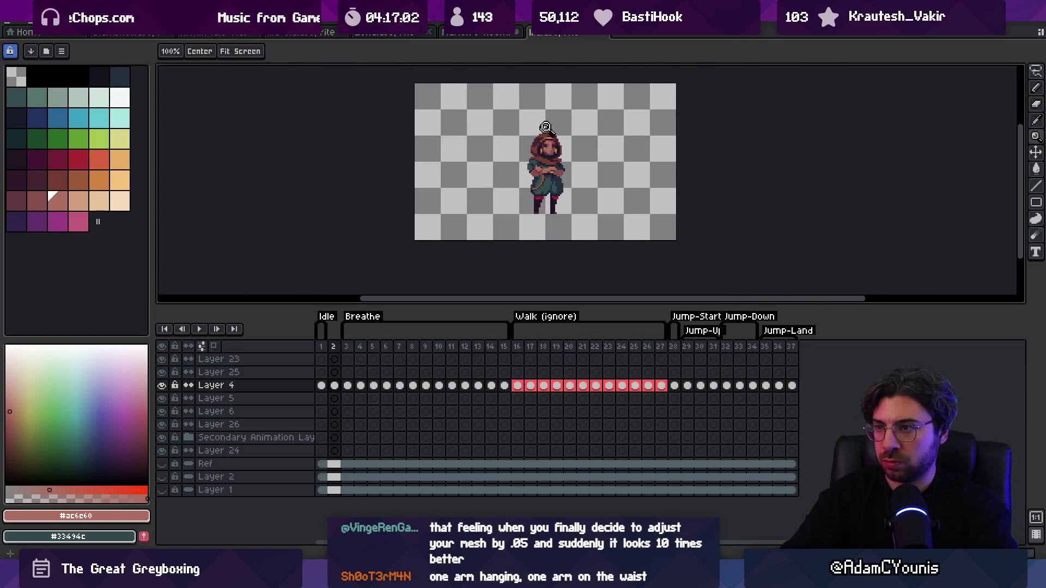
scroll(585, 158, "up", 5)
key("alt")
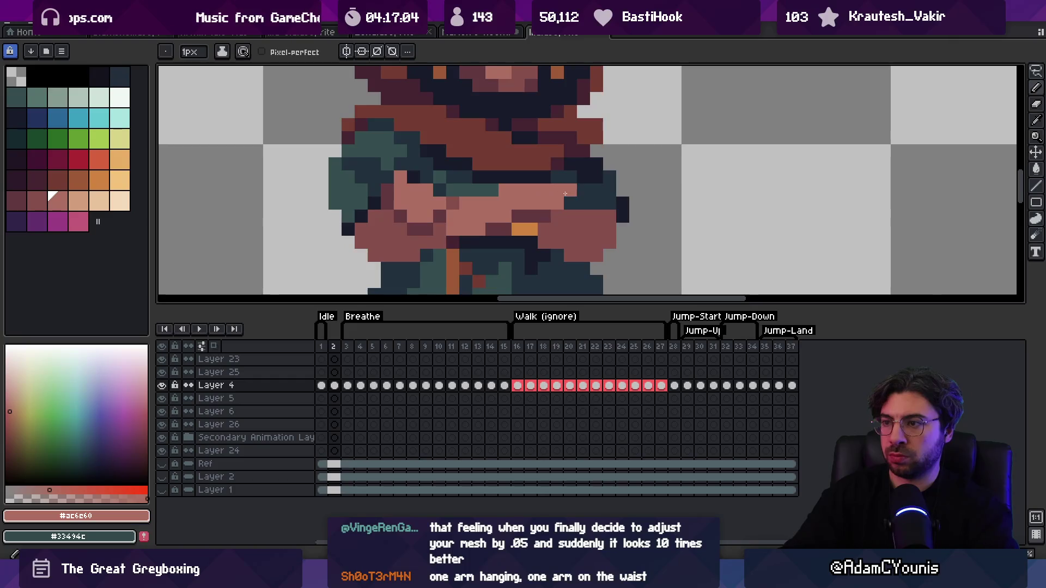
left_click(541, 181)
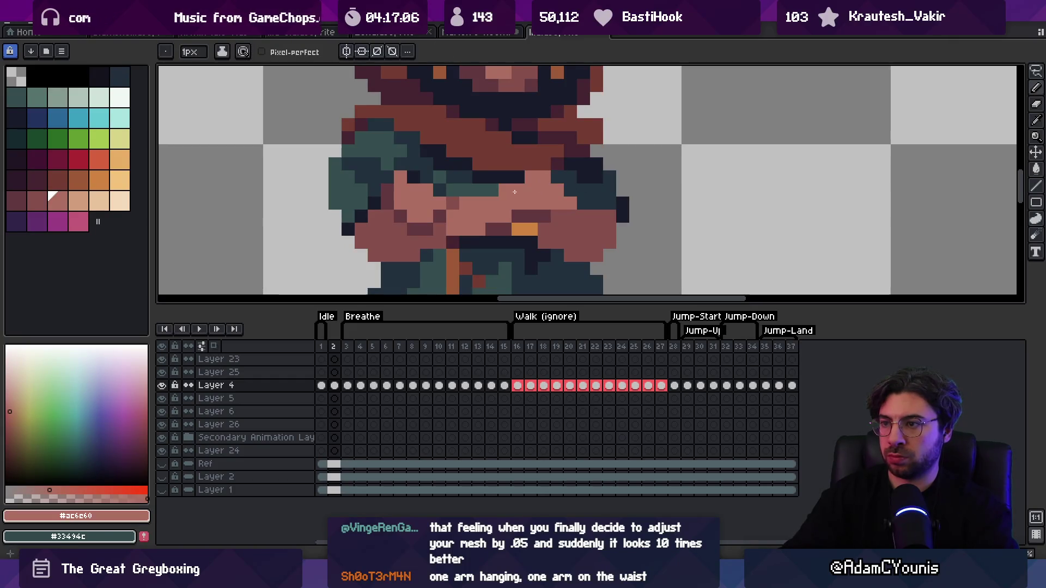
key("alt")
left_click(418, 166)
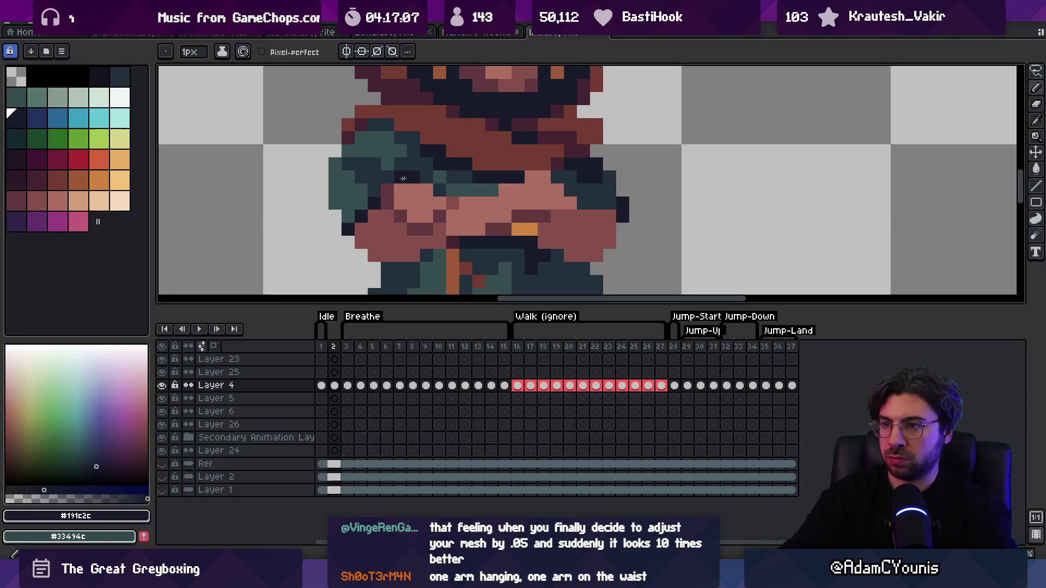
left_click(428, 196, "alt")
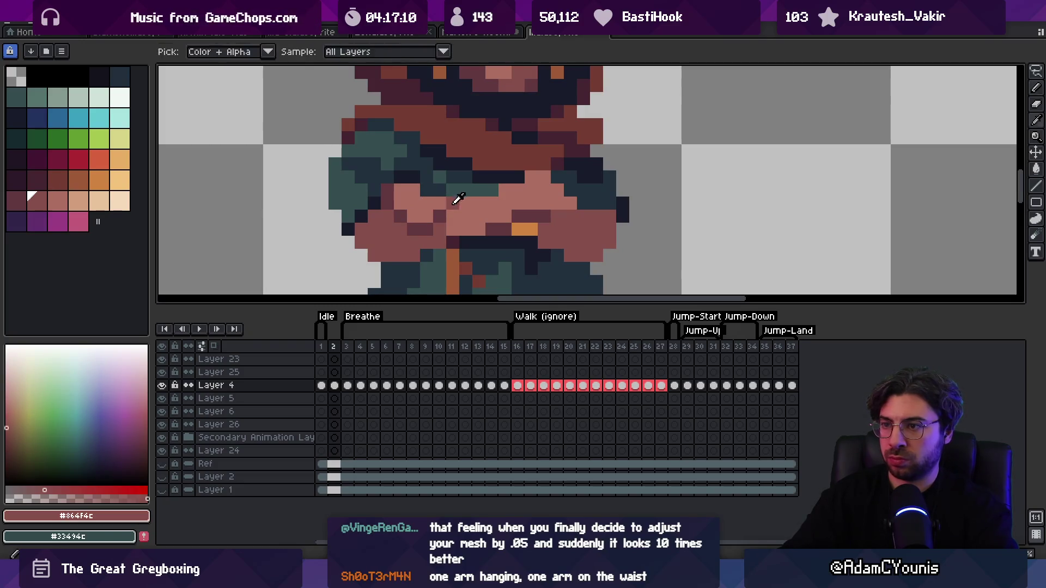
left_click(429, 196, "alt")
Step: Paint over the orange waist pixels with dark brown #61383c
key("z")
scroll(490, 185, "down", 4)
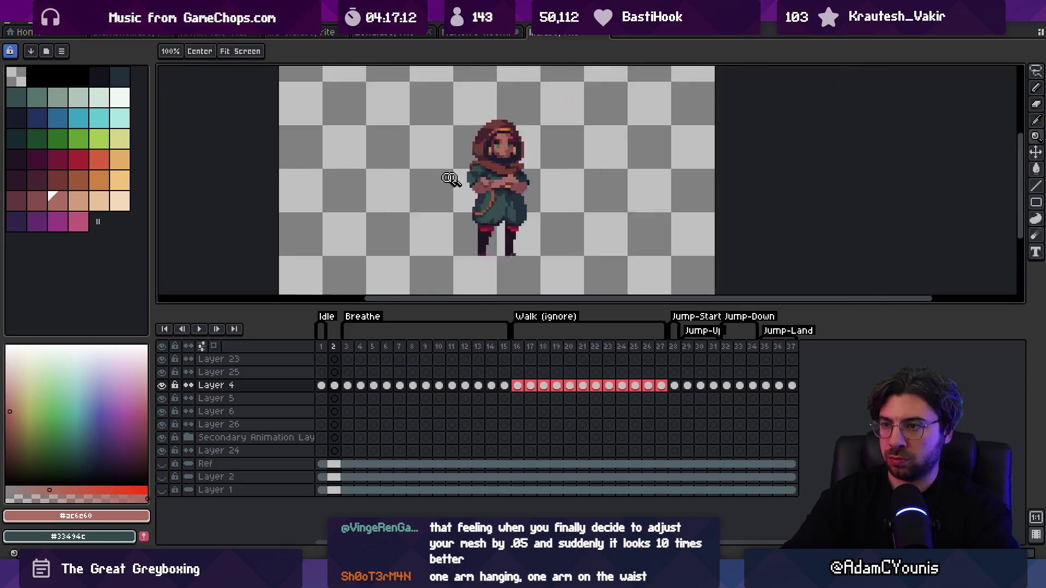
scroll(526, 152, "down", 1)
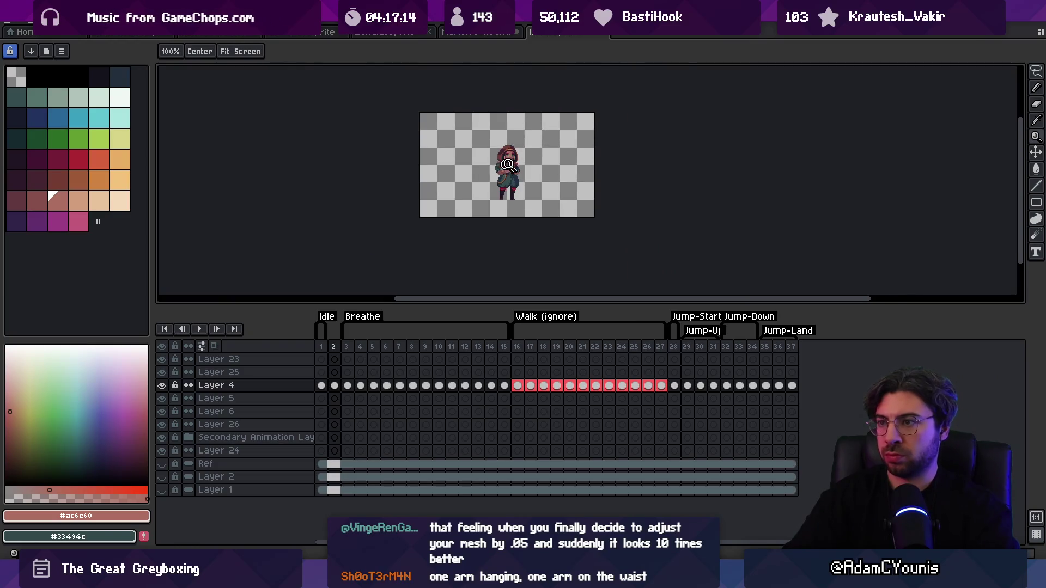
scroll(507, 164, "up", 2)
scroll(533, 135, "up", 2)
key("b")
left_click(567, 191, "alt")
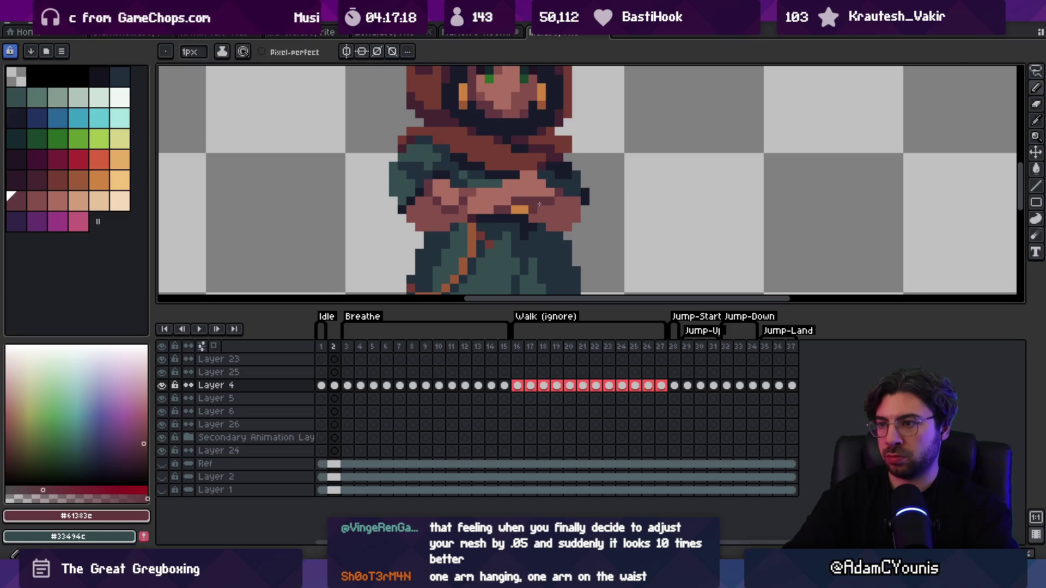
left_click(523, 209)
key("z")
scroll(509, 168, "down", 3)
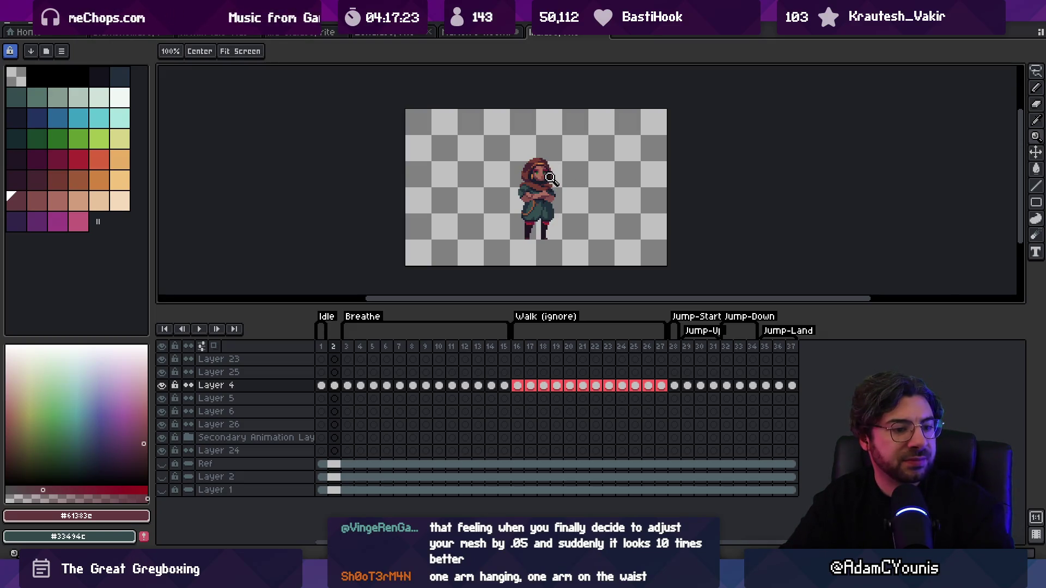
scroll(551, 179, "down", 1)
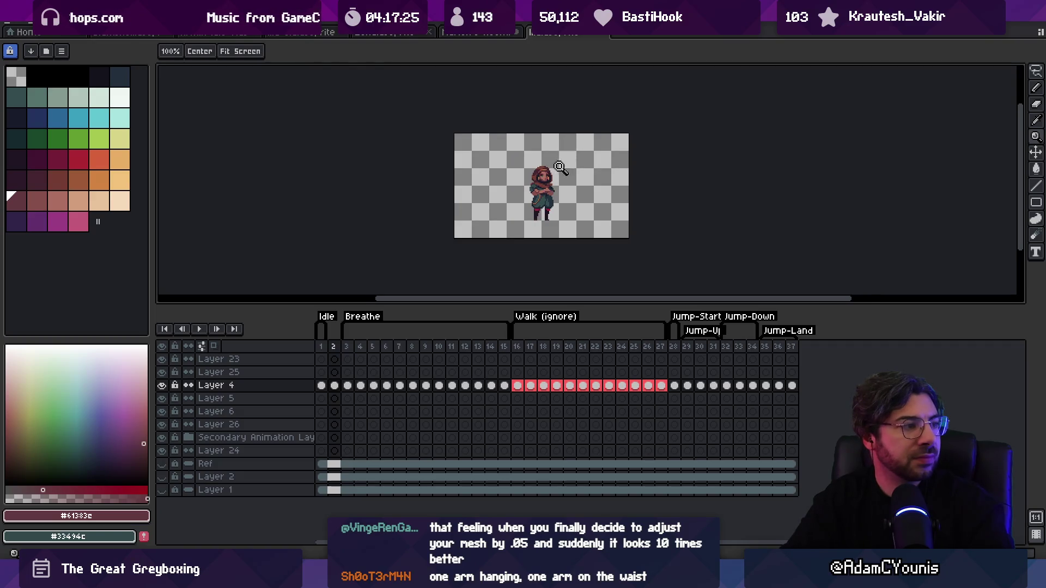
scroll(559, 168, "up", 5)
Step: Pick the #ac6c60 skin tone from the arms for the Pencil
left_click(502, 226, "alt")
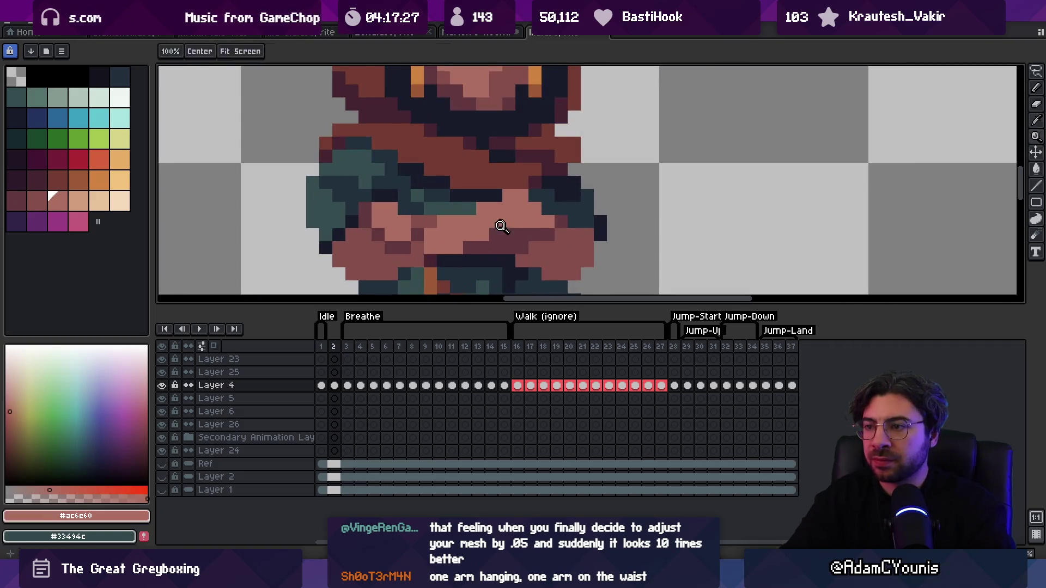
left_click(521, 246, "alt")
left_click(516, 219, "alt")
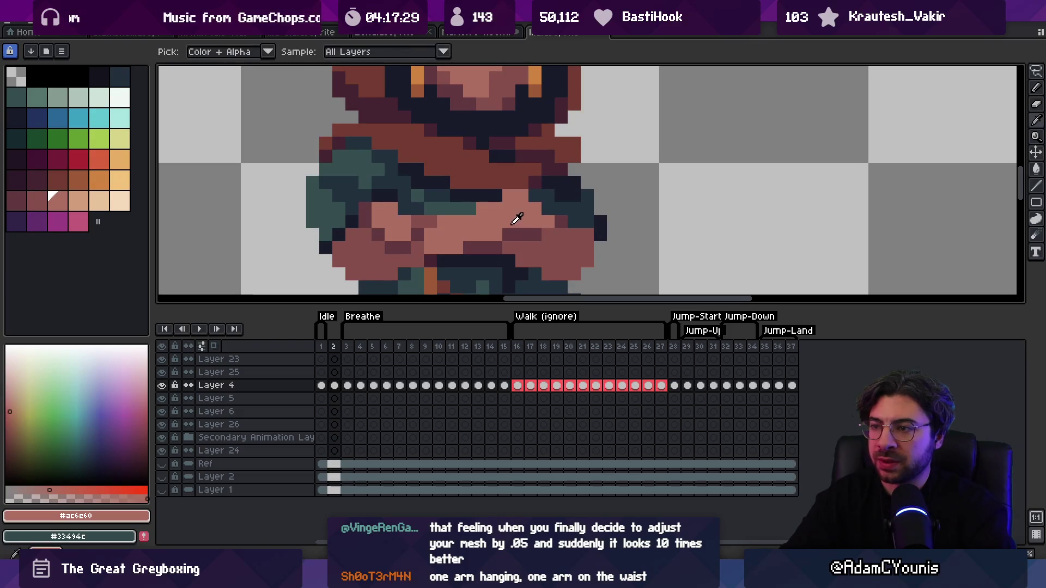
key("b")
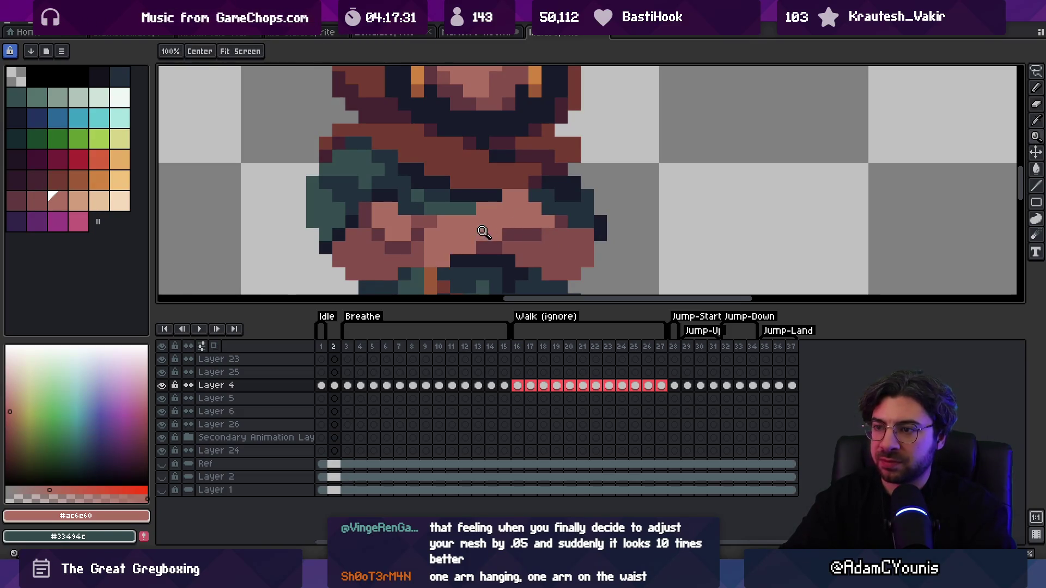
scroll(479, 229, "down", 8)
scroll(493, 220, "up", 6)
Step: Sample #864f4c, #191c2c, #344c4c and #23313c to shade the arm edges
left_click(496, 217, "alt")
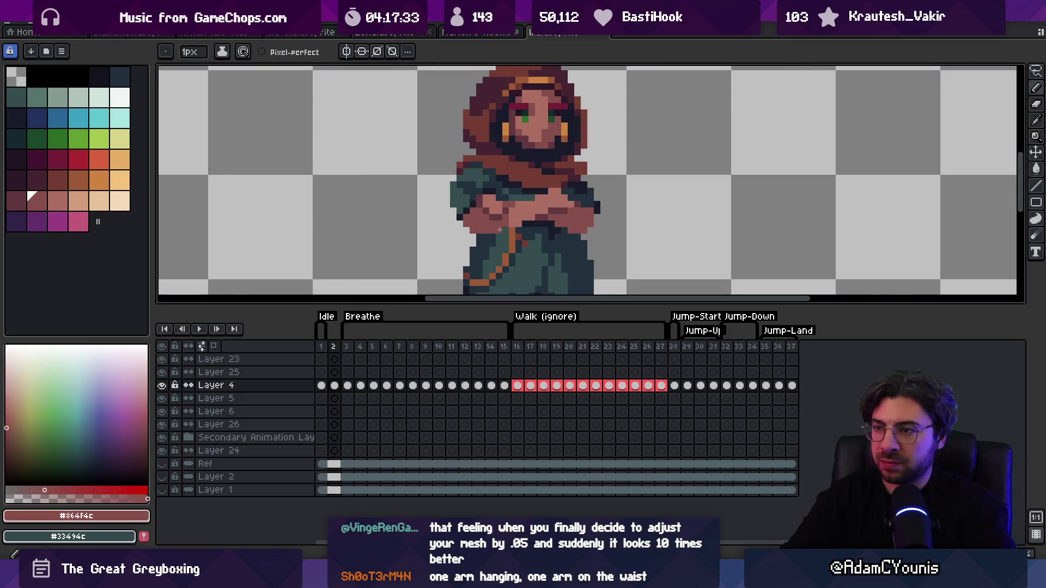
scroll(501, 196, "down", 4)
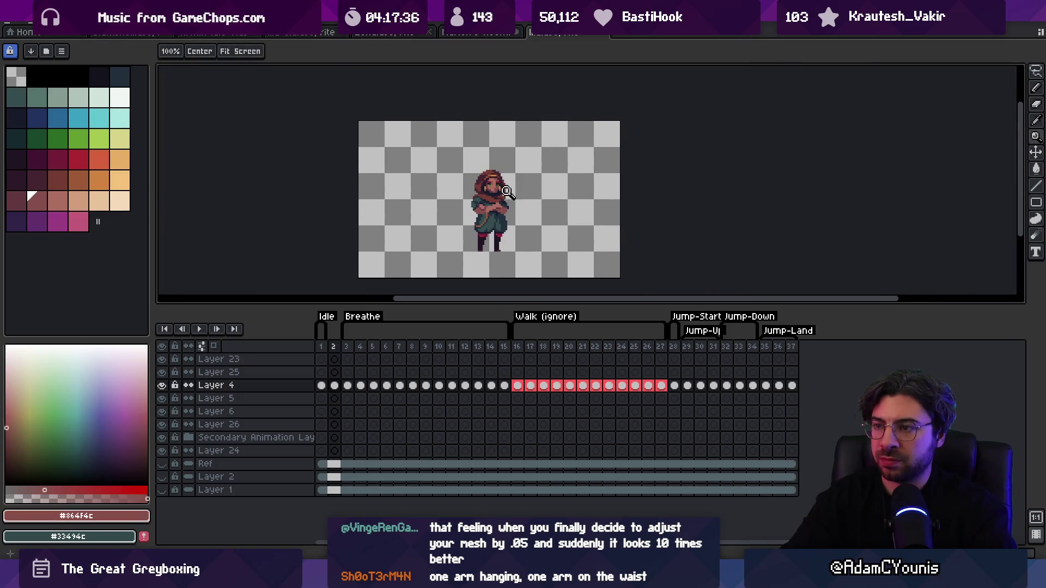
scroll(506, 191, "up", 1)
scroll(526, 152, "down", 1)
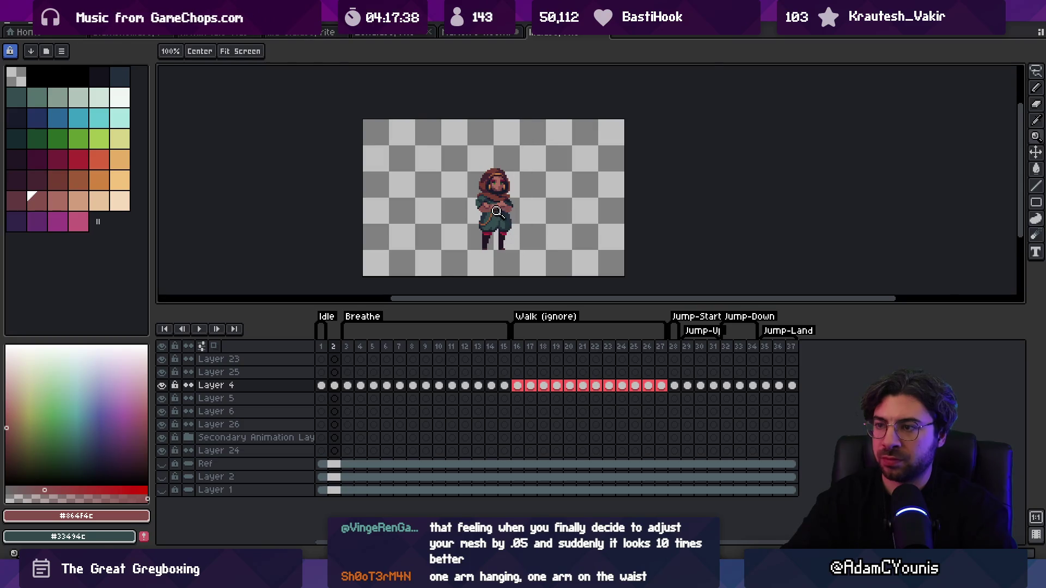
scroll(494, 213, "up", 3)
left_click(477, 219, "alt")
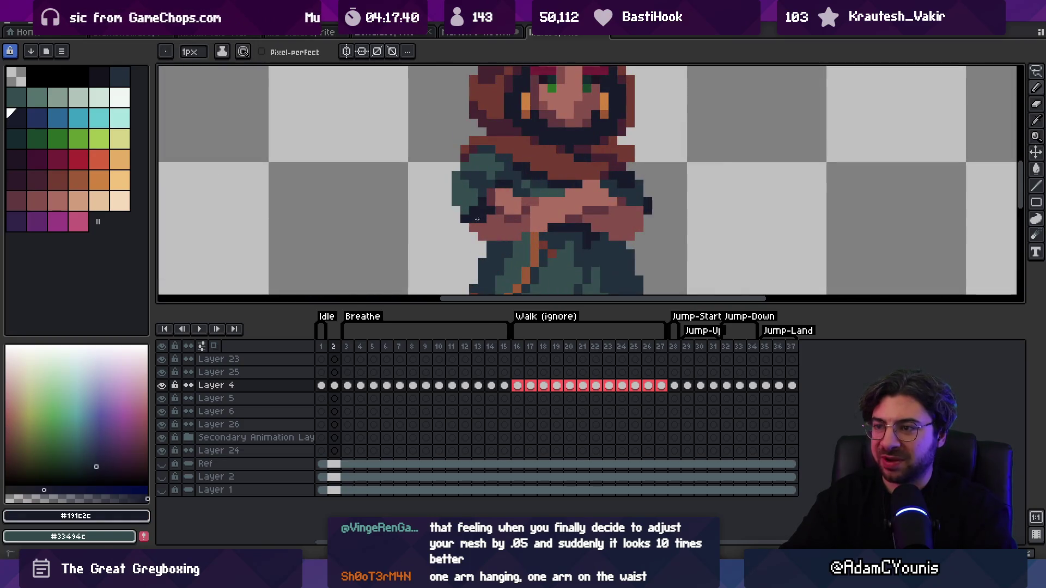
left_click(481, 203, "alt")
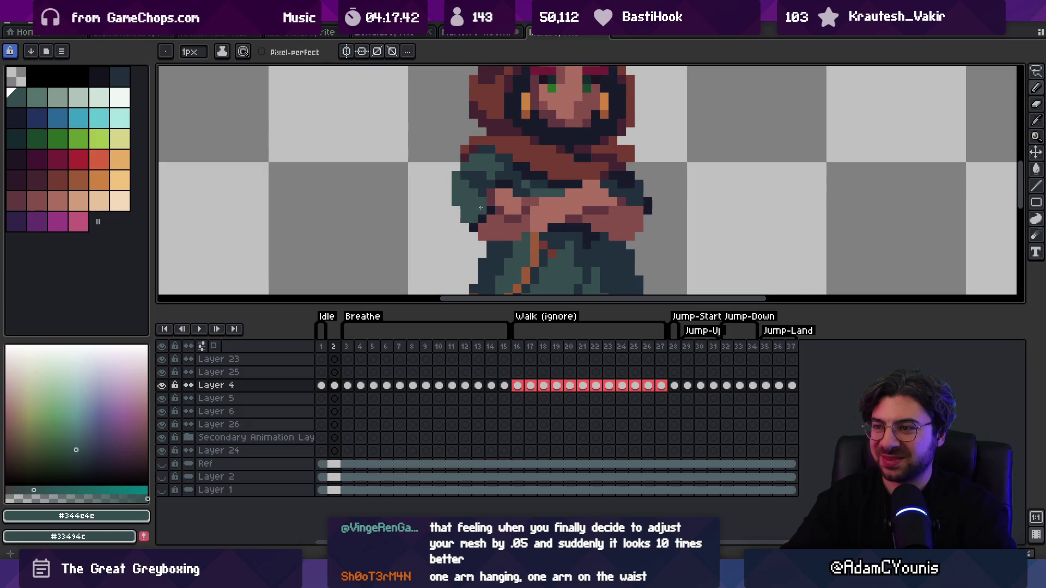
left_click(636, 205, "alt")
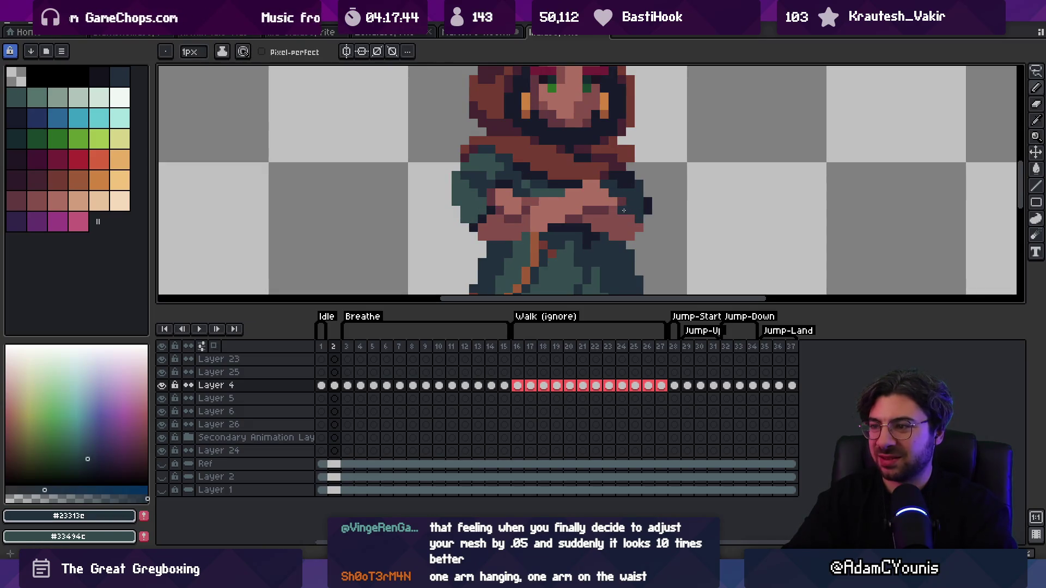
left_click(646, 217, "alt")
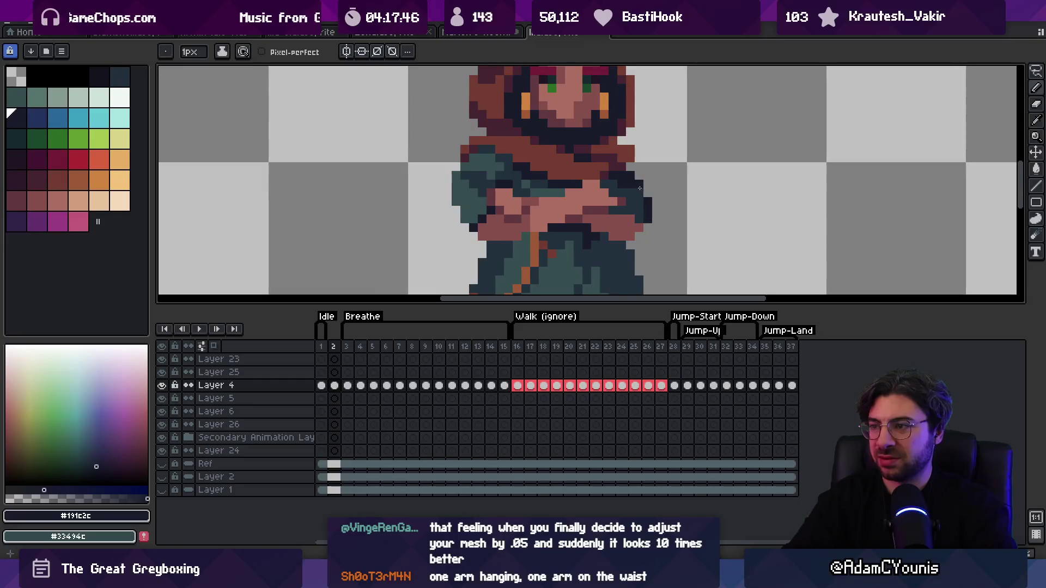
scroll(641, 187, "down", 5)
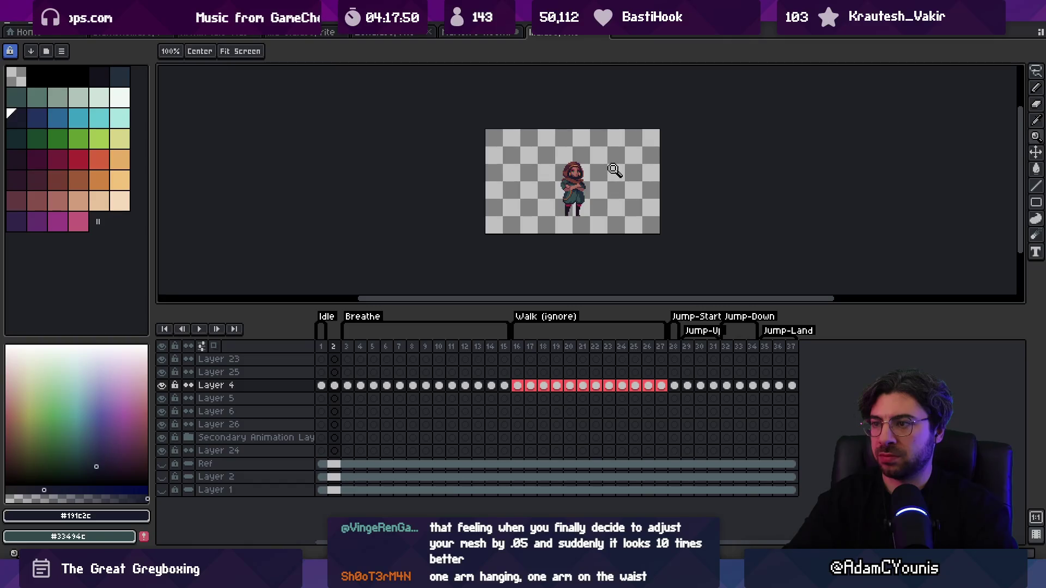
scroll(598, 170, "up", 4)
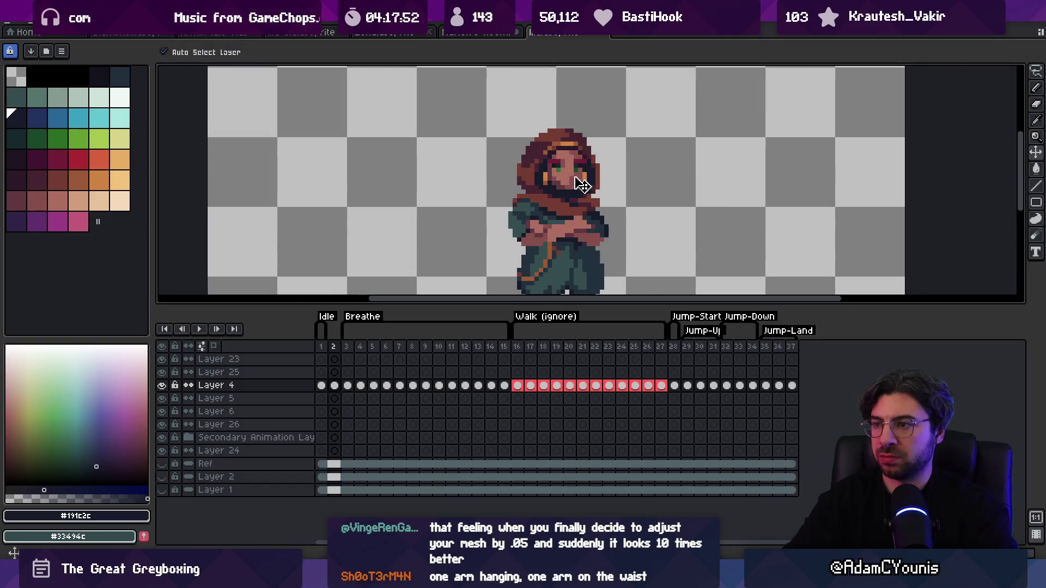
Step: Select the heroine's head with the rectangular marquee, nudge it left, and deselect
key("m")
left_click(553, 187)
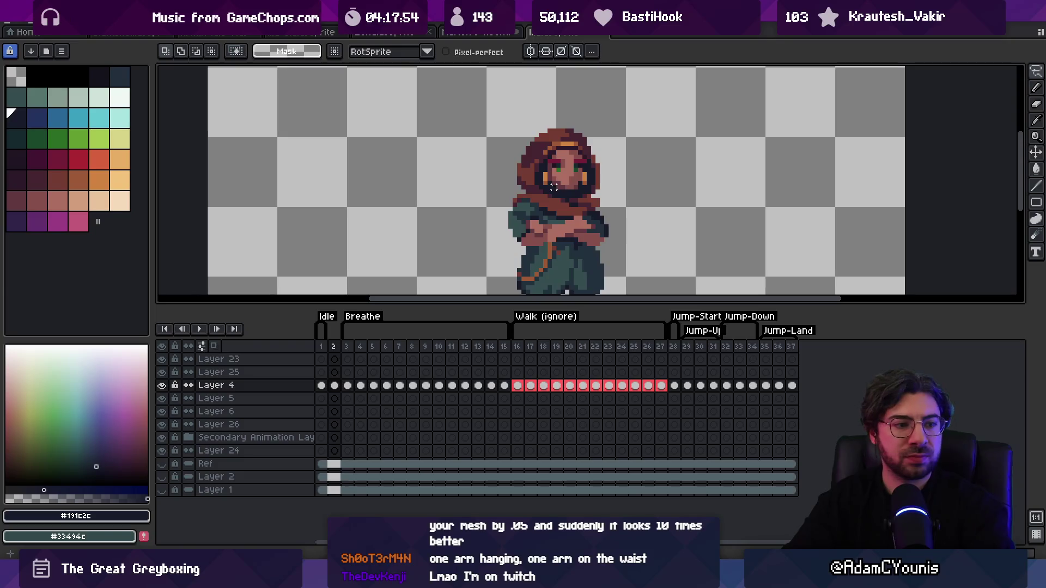
key("m")
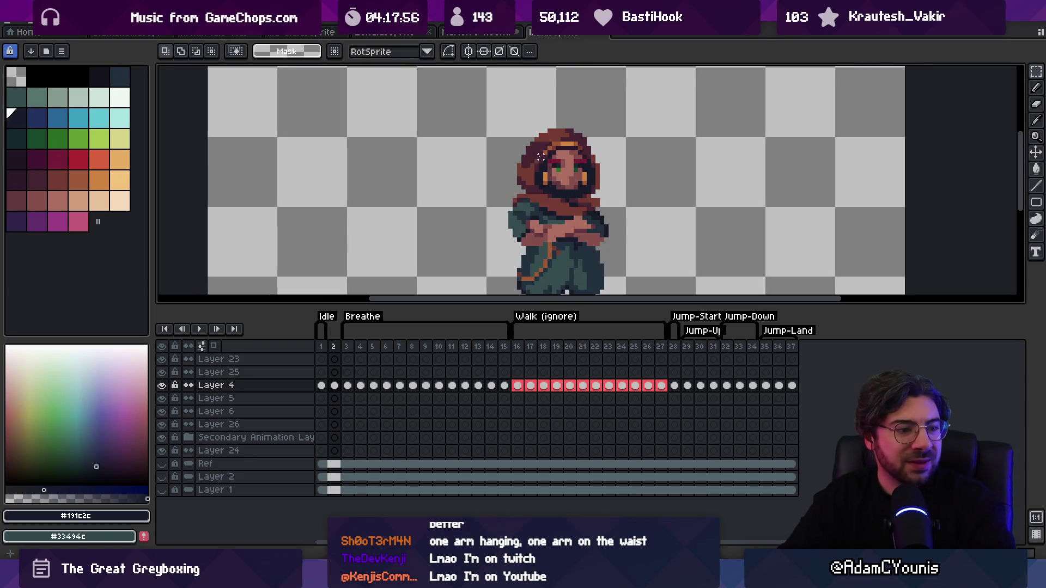
mouse_move(505, 116)
left_mouse_down()
mouse_move(616, 192)
mouse_move(592, 165)
left_mouse_up()
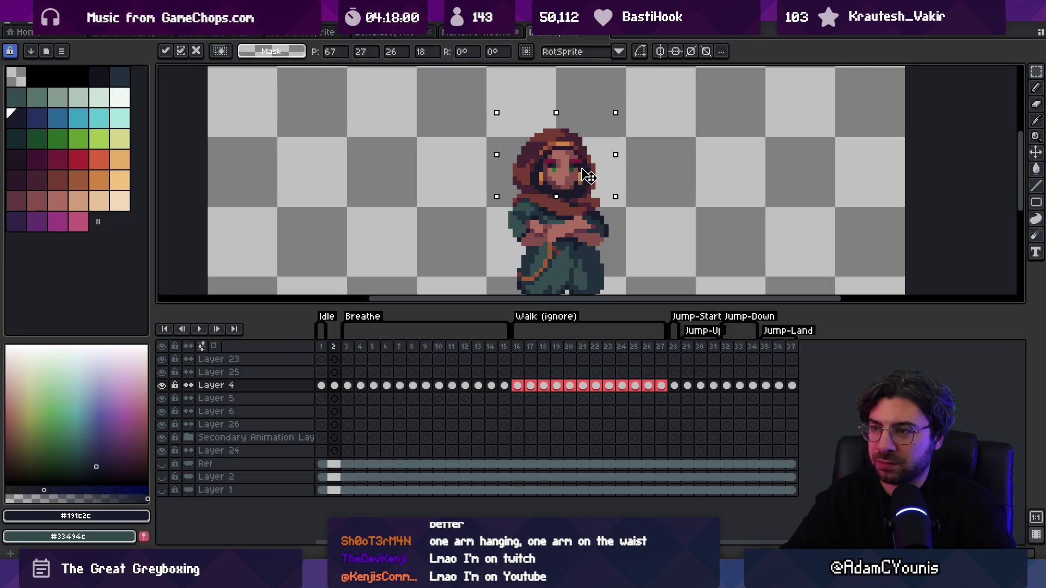
key("ctrl+d")
Step: Zoom and pan to recentre the heroine and check the shifted head
key("z")
scroll(594, 165, "down", 3)
scroll(589, 174, "up", 1)
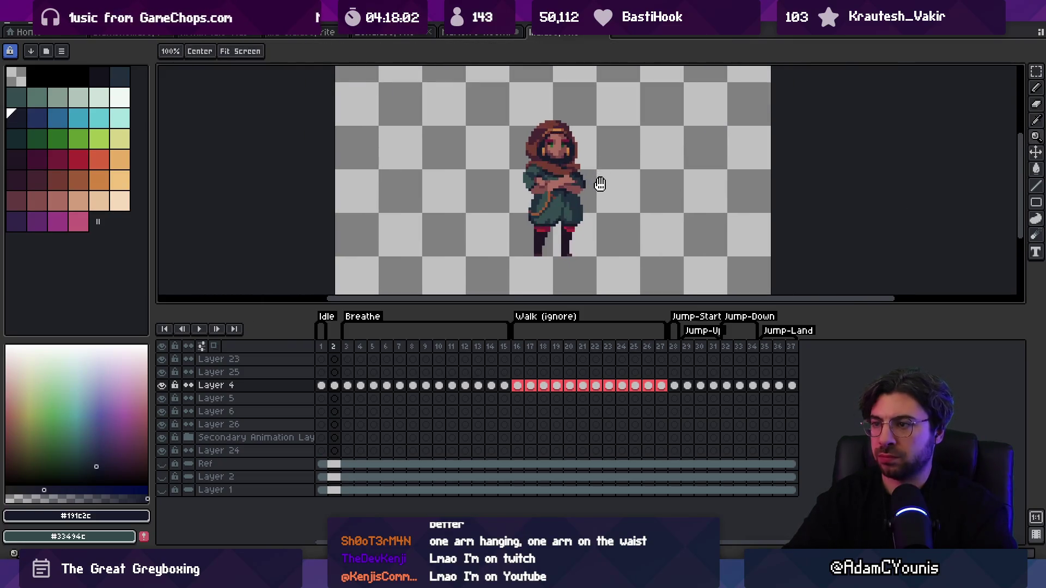
left_click_drag(565, 174, 551, 191)
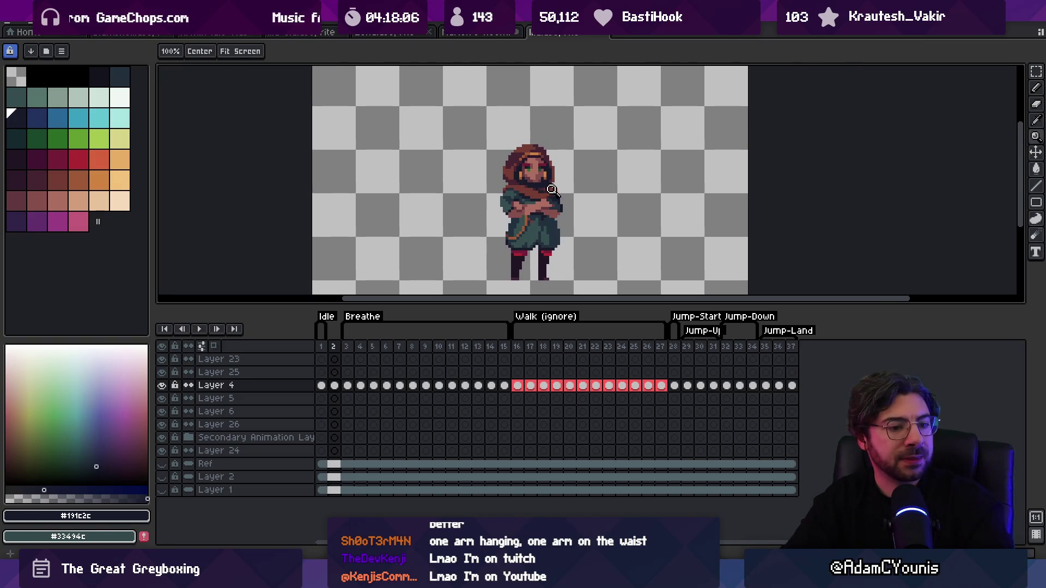
scroll(557, 184, "up", 4)
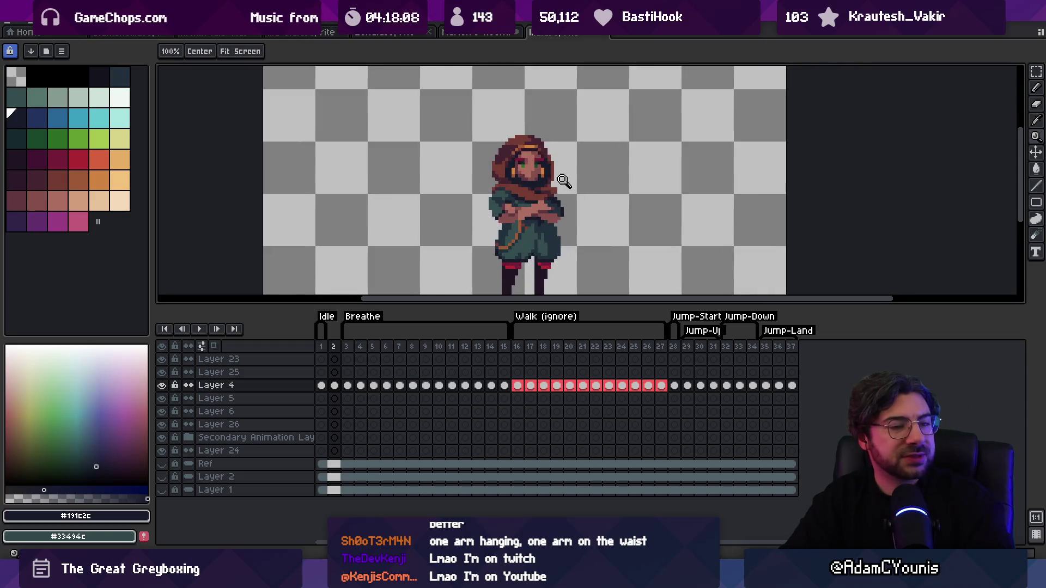
scroll(583, 134, "down", 4)
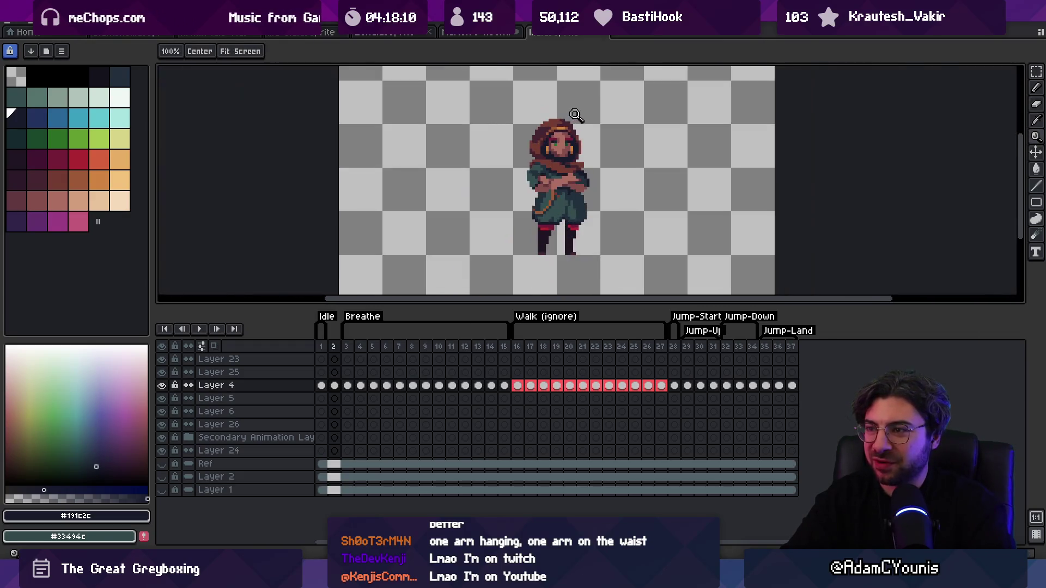
scroll(583, 133, "down", 1)
scroll(598, 153, "up", 2)
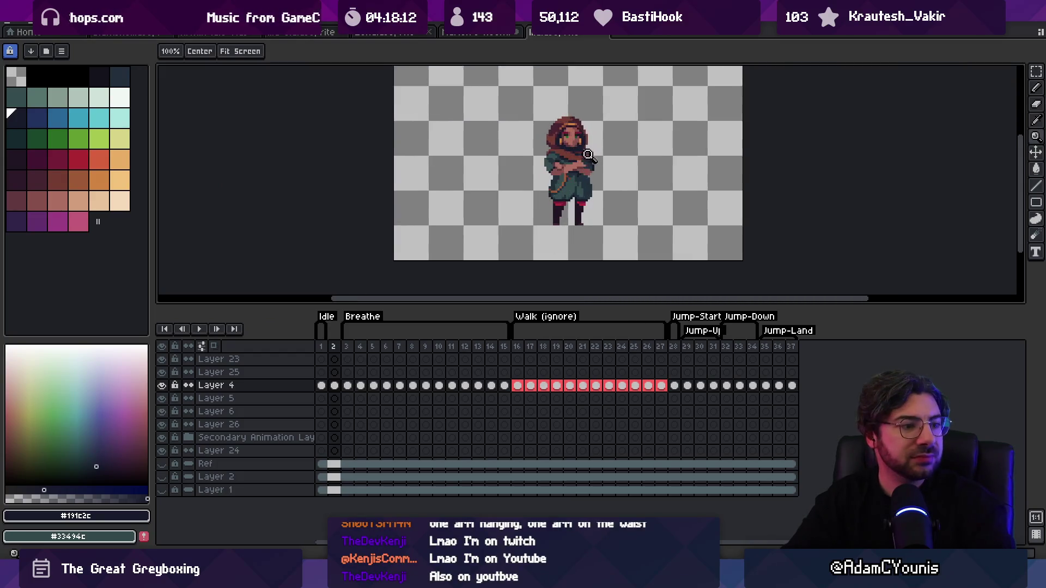
left_click_drag(587, 129, 561, 163)
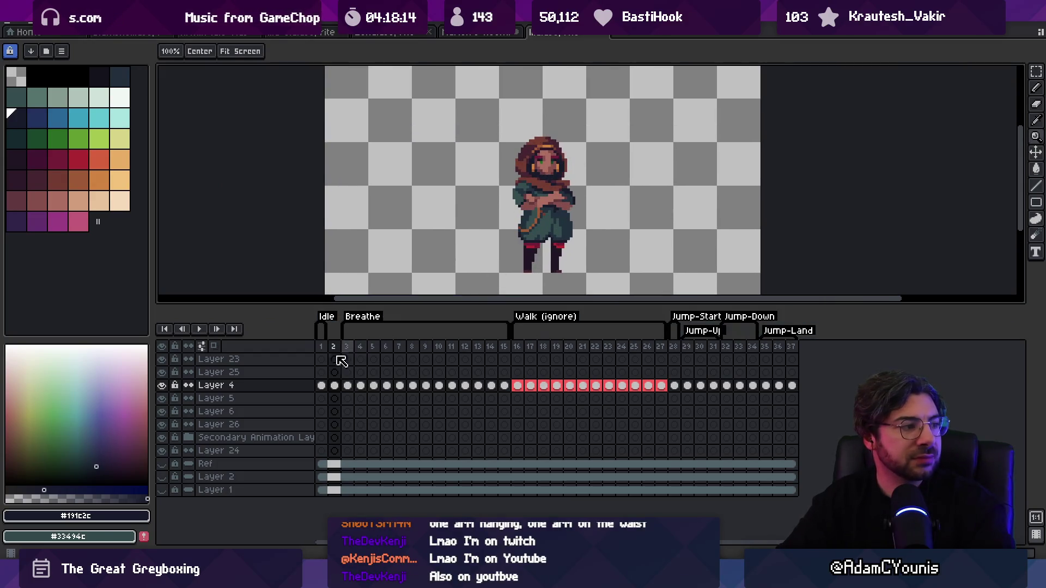
Step: Select frames 1 and 2 and sample the heroine's skin tone and dark teal clothing colour
left_click_drag(322, 349, 340, 352)
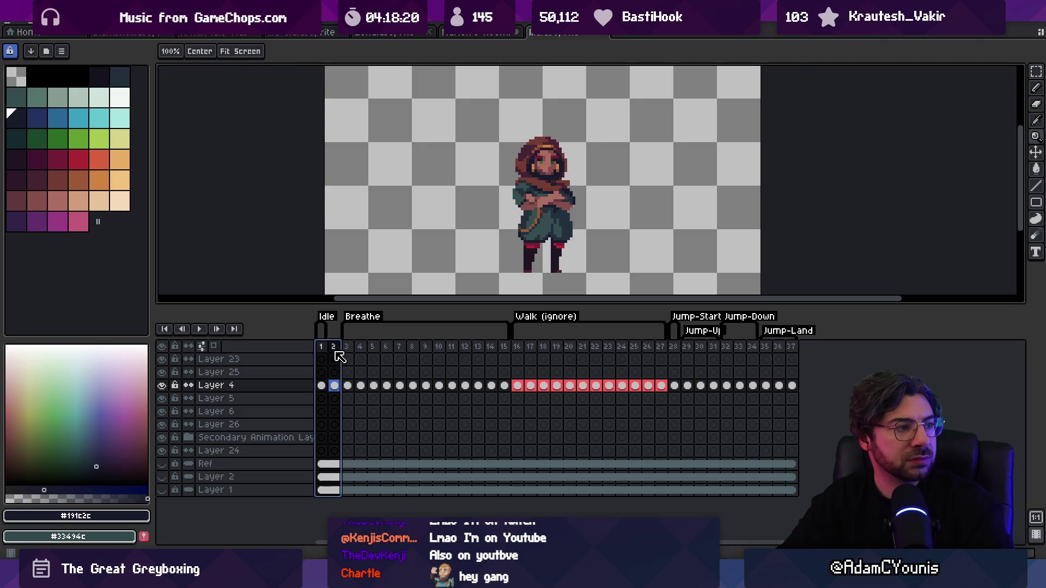
scroll(508, 208, "up", 4)
key("i")
left_click(508, 208)
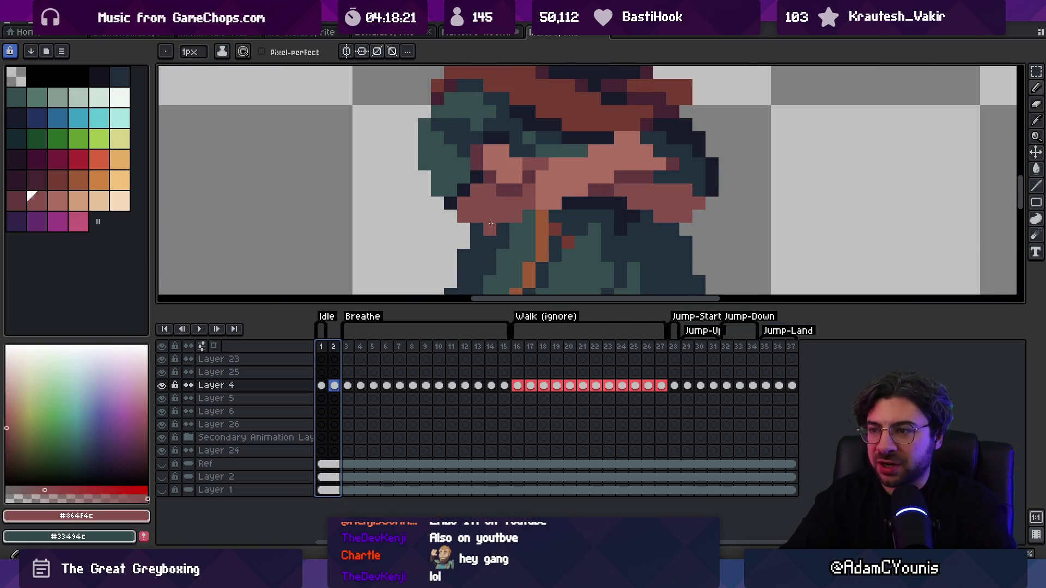
left_click(519, 230, "alt")
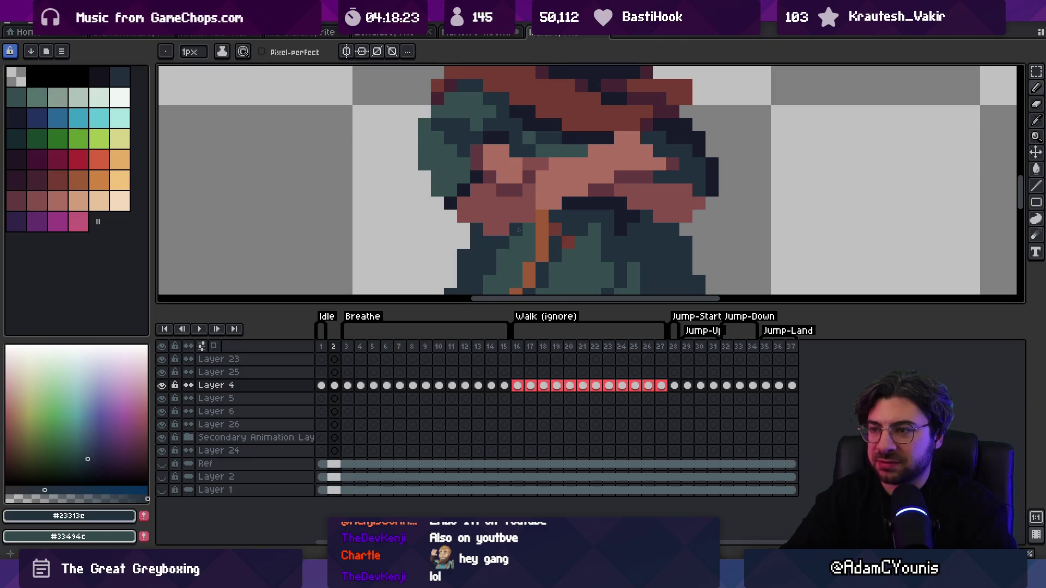
key("z")
scroll(515, 185, "down", 5)
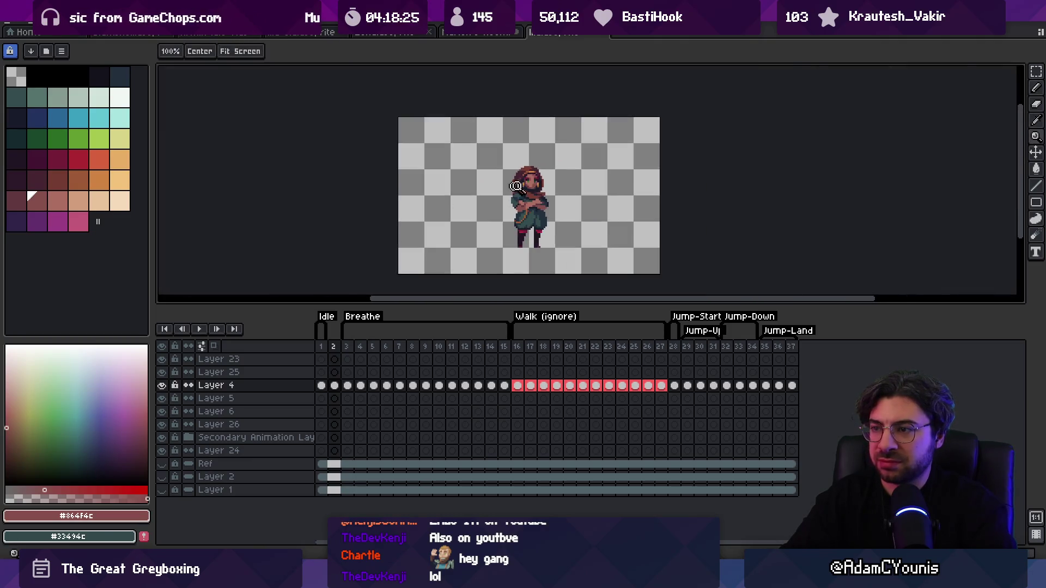
scroll(558, 202, "up", 5)
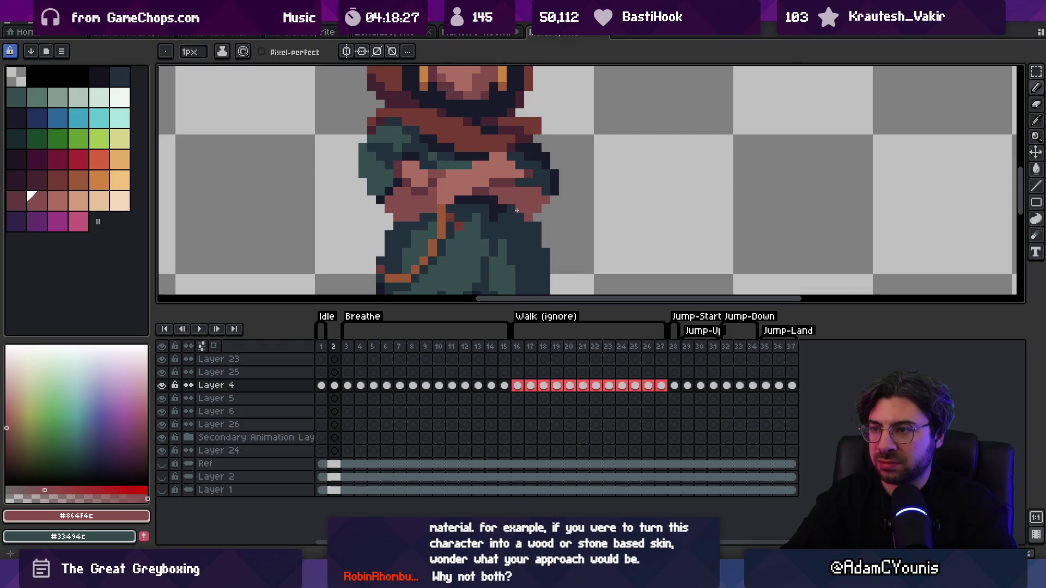
key("z")
scroll(539, 202, "down", 5)
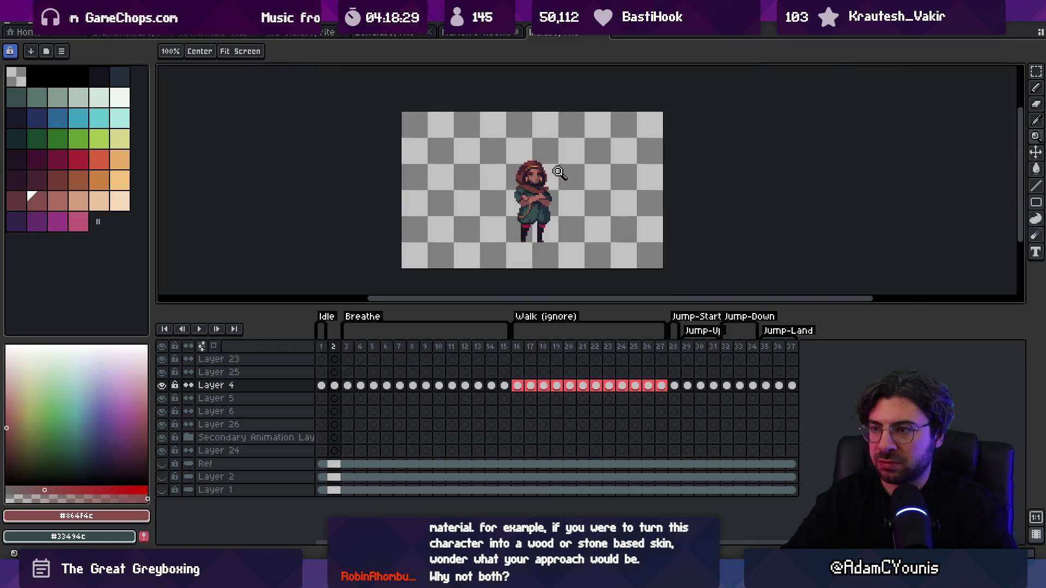
scroll(544, 202, "up", 8)
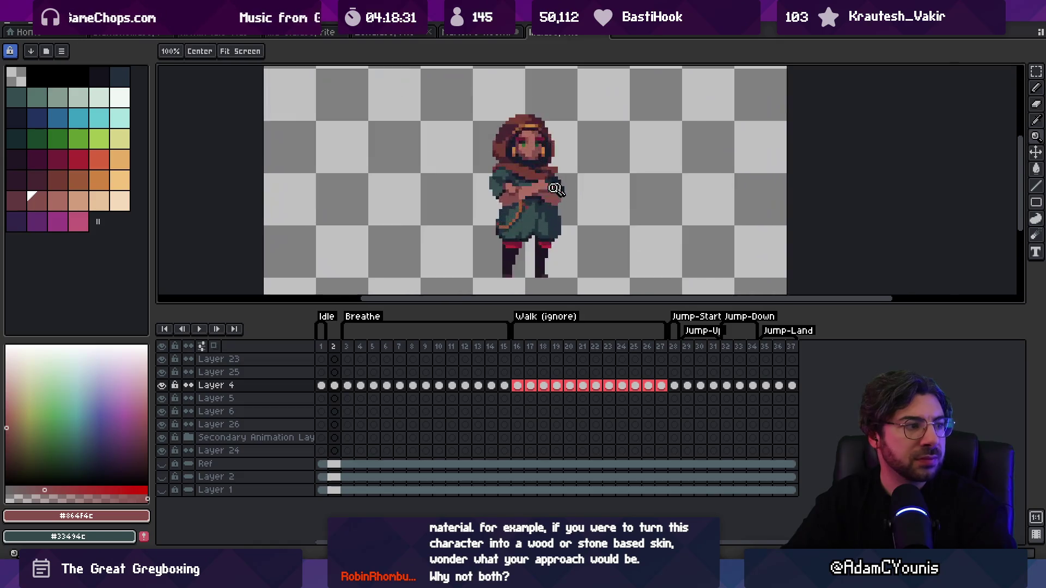
Step: Draw dark navy outline pixels along the crossed arms on frame 2
left_click(520, 227, "alt")
mouse_move(555, 250)
left_mouse_down()
mouse_move(572, 250)
mouse_move(572, 267)
mouse_move(572, 256)
left_mouse_up()
scroll(572, 250, "down", 5)
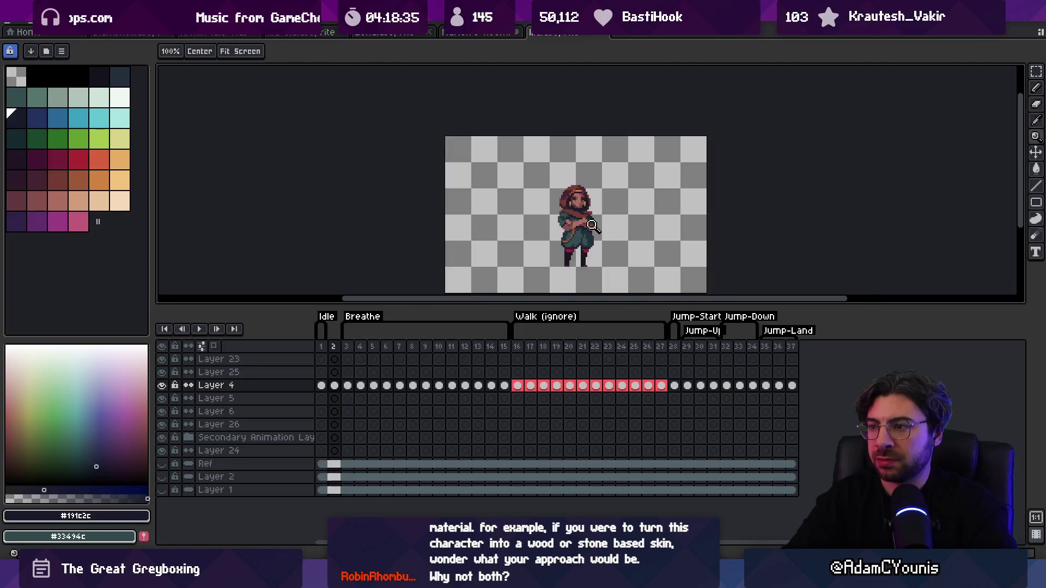
scroll(569, 234, "up", 5)
left_click(562, 223, "alt")
left_click(553, 236, "alt")
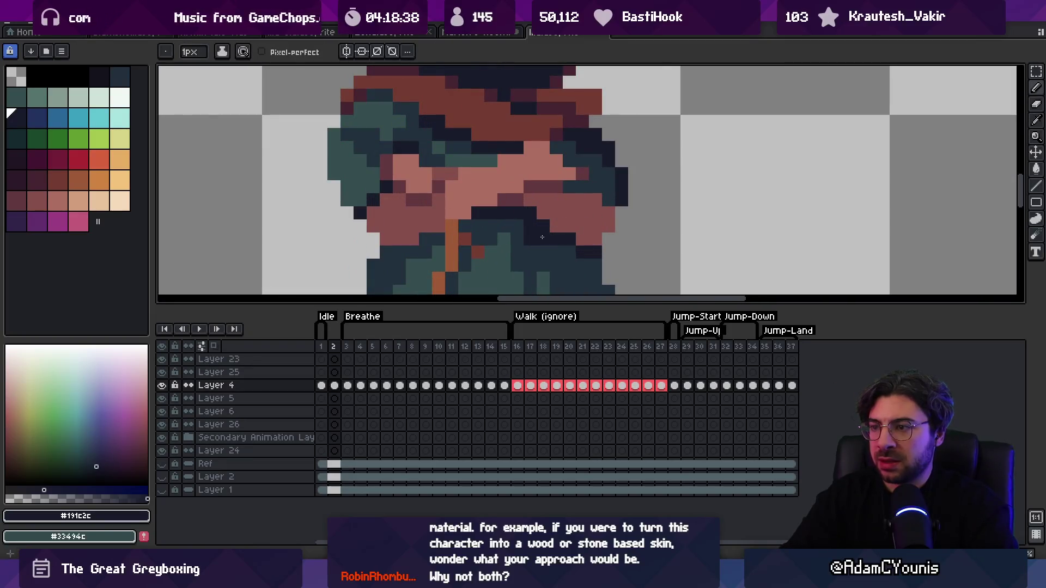
Step: Sample the dark teal from the sleeve and check the arms at whole-sprite zoom
key("z")
scroll(542, 183, "down", 5)
scroll(562, 224, "up", 5)
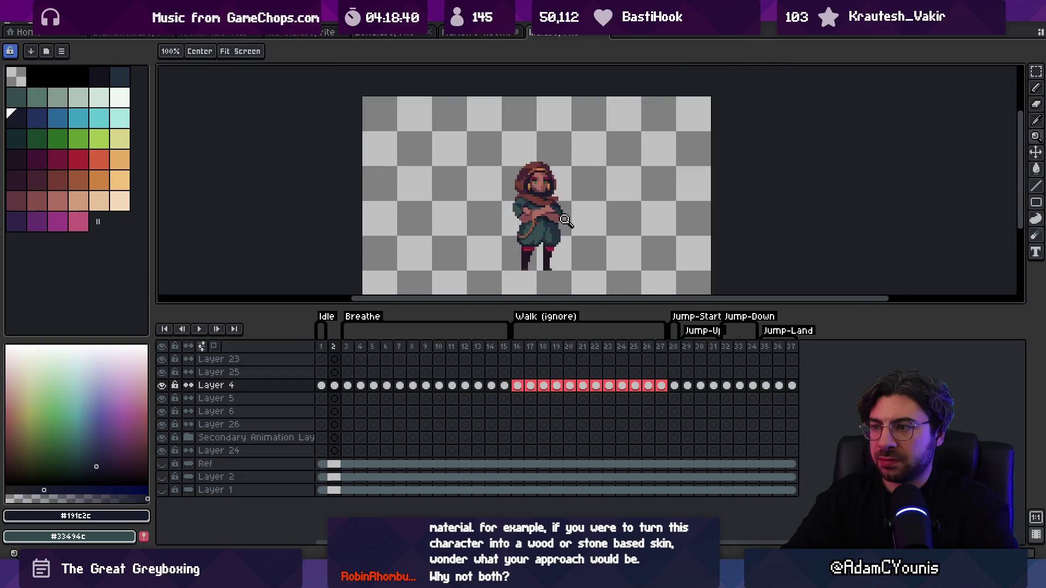
key("b")
left_click(541, 235, "alt")
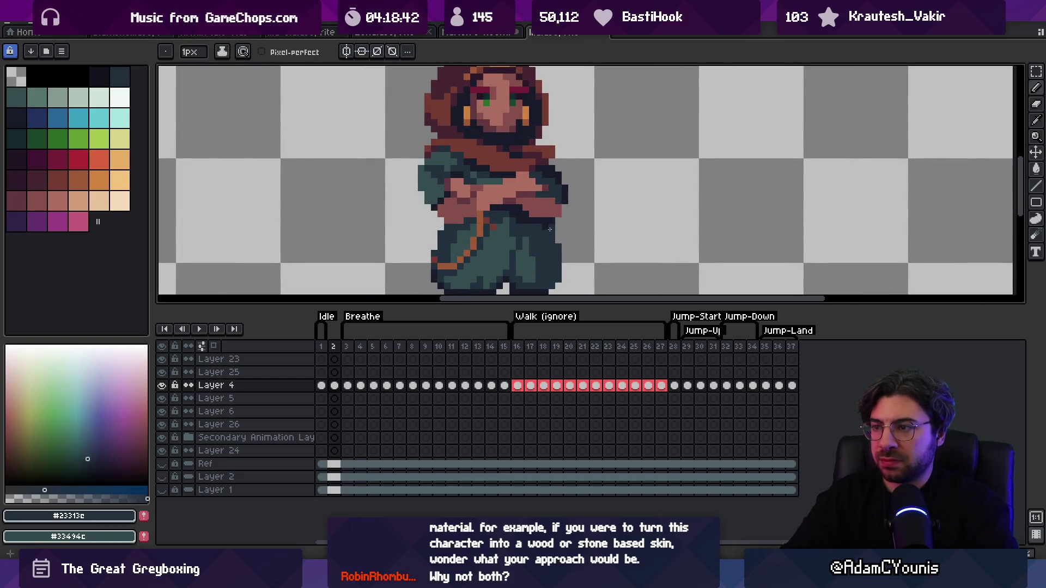
scroll(525, 222, "down", 4)
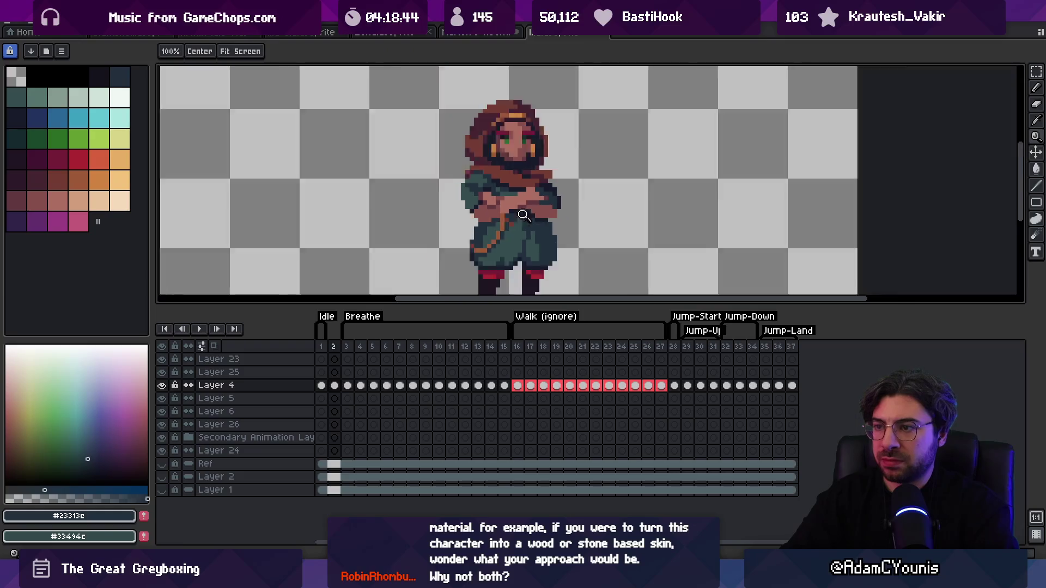
scroll(544, 207, "up", 5)
key("alt")
left_click(543, 207, "alt")
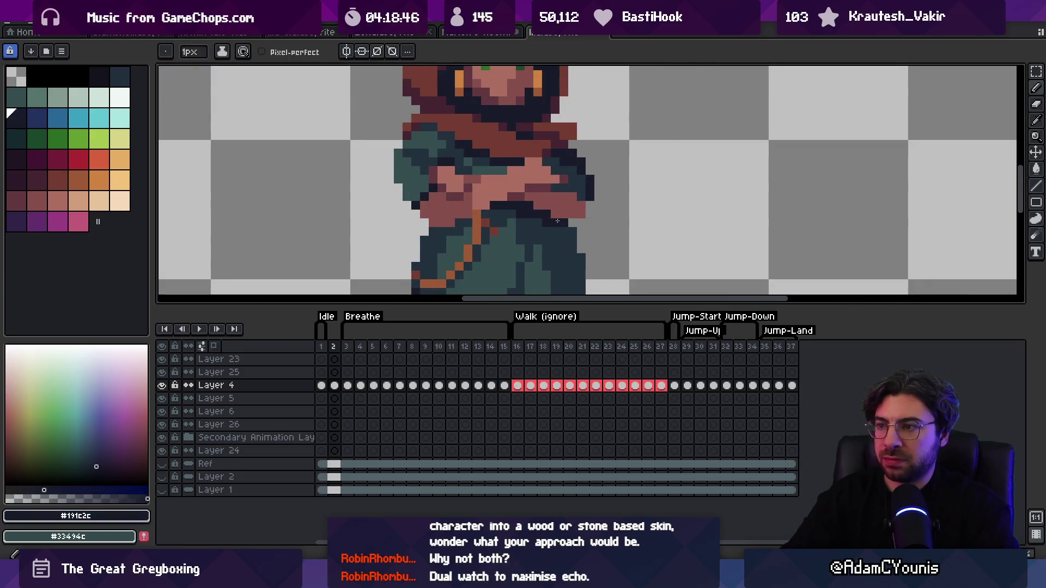
key("z")
scroll(524, 222, "down", 3)
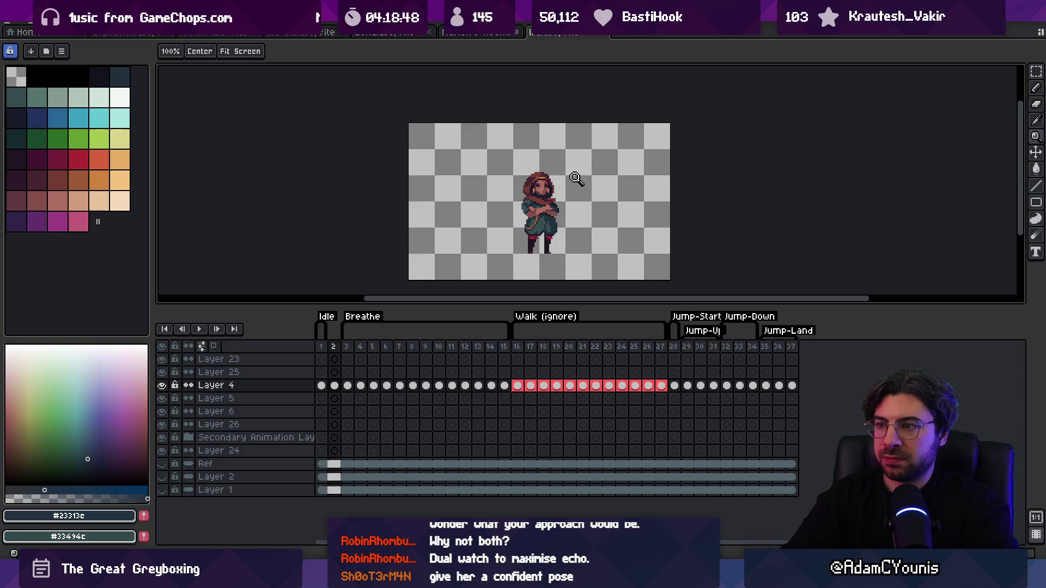
scroll(569, 197, "up", 1)
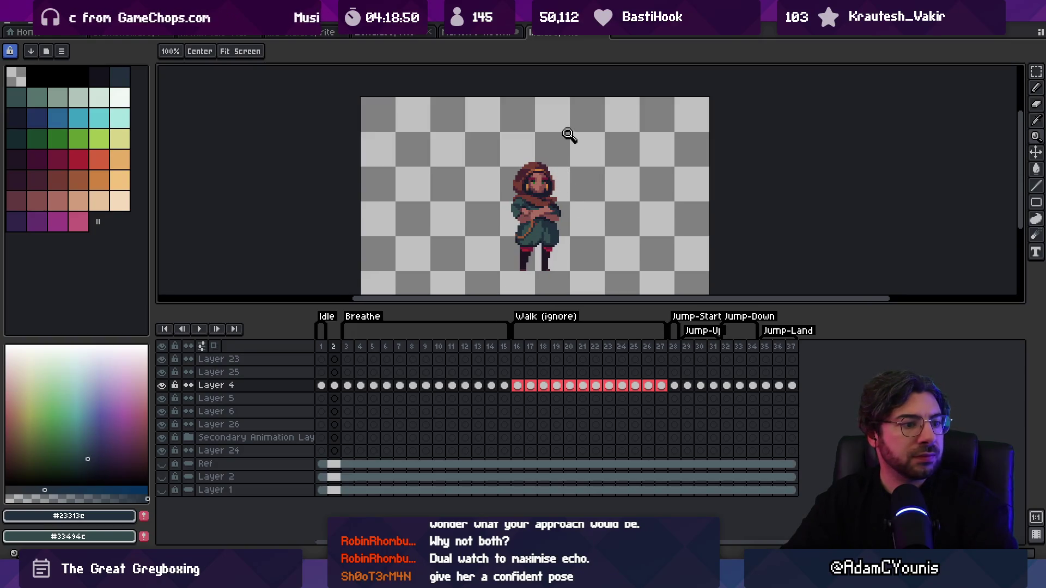
scroll(543, 204, "up", 5)
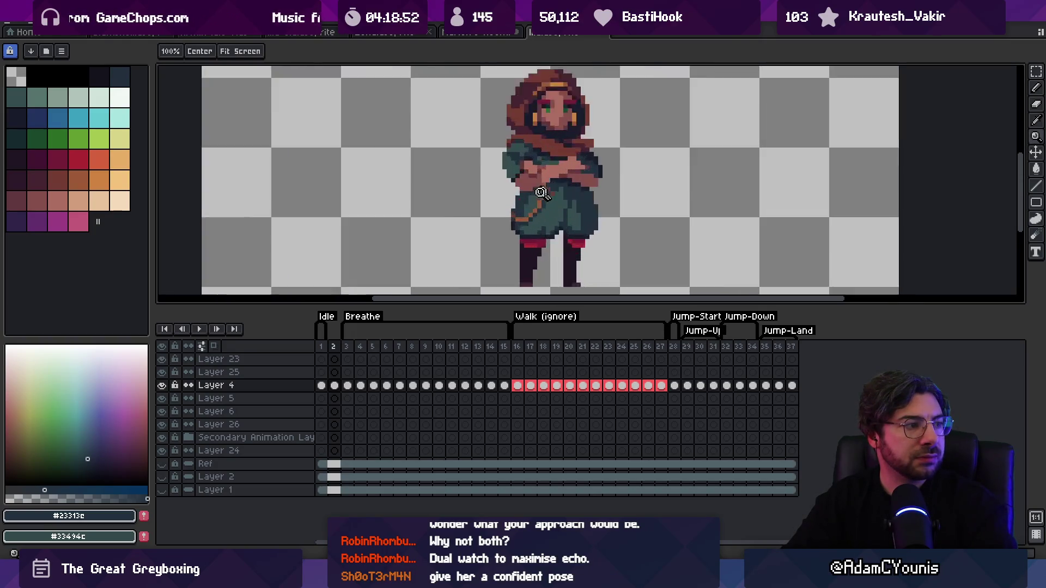
Step: Shade the sleeves with mid teal and dark teal pixels, checking the whole character zoomed out
key("b")
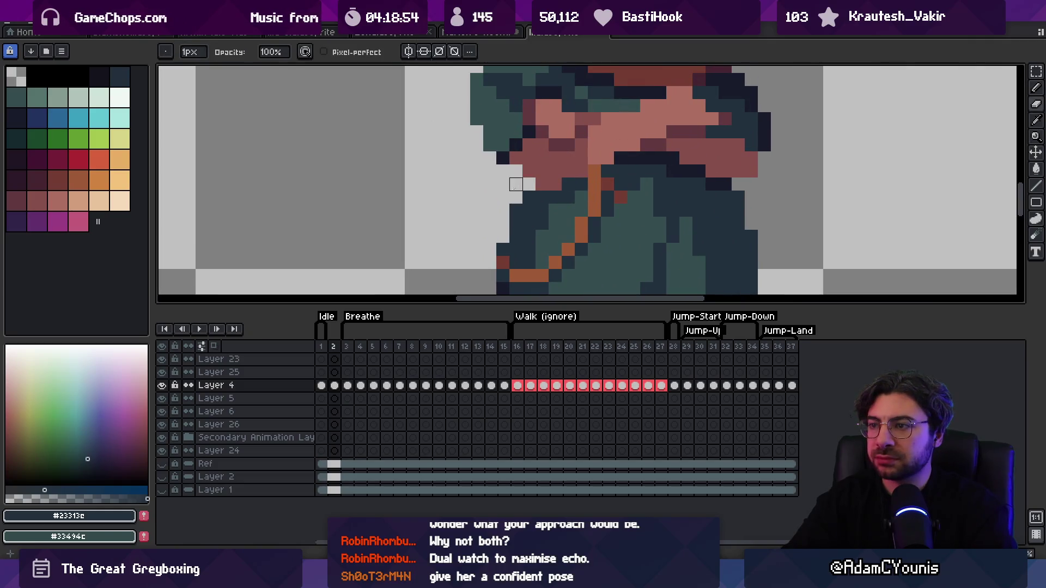
scroll(499, 218, "down", 1)
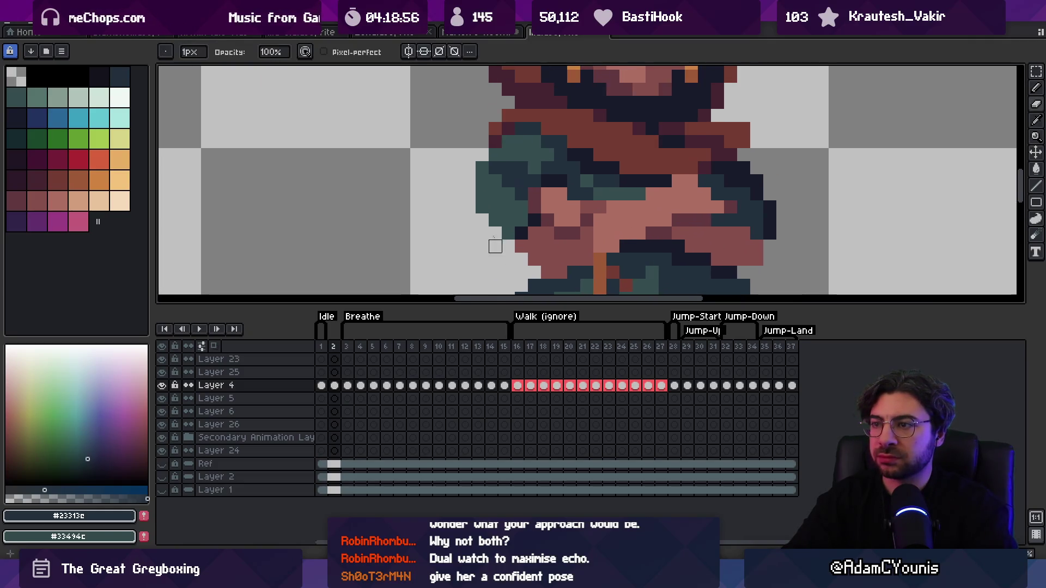
key("z")
scroll(490, 202, "down", 4)
scroll(484, 189, "up", 5)
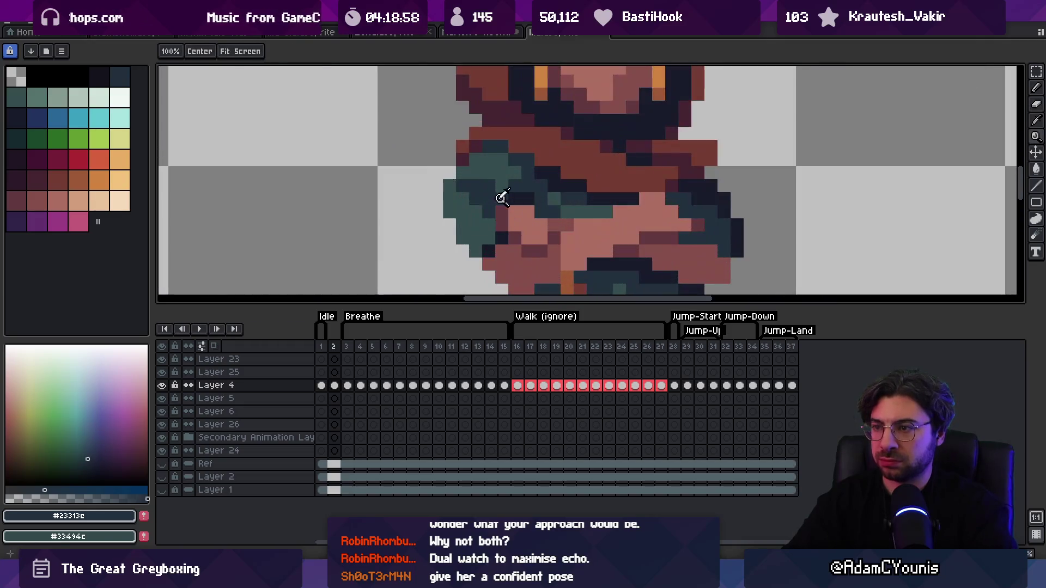
key("b")
left_click(488, 187, "alt")
key("z")
scroll(510, 151, "down", 5)
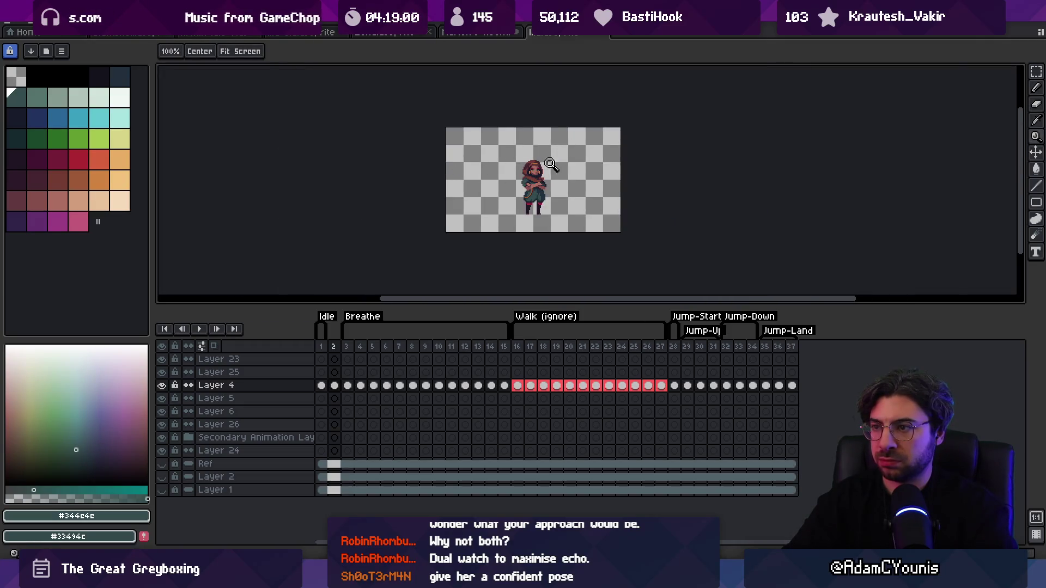
scroll(551, 164, "up", 5)
key("b")
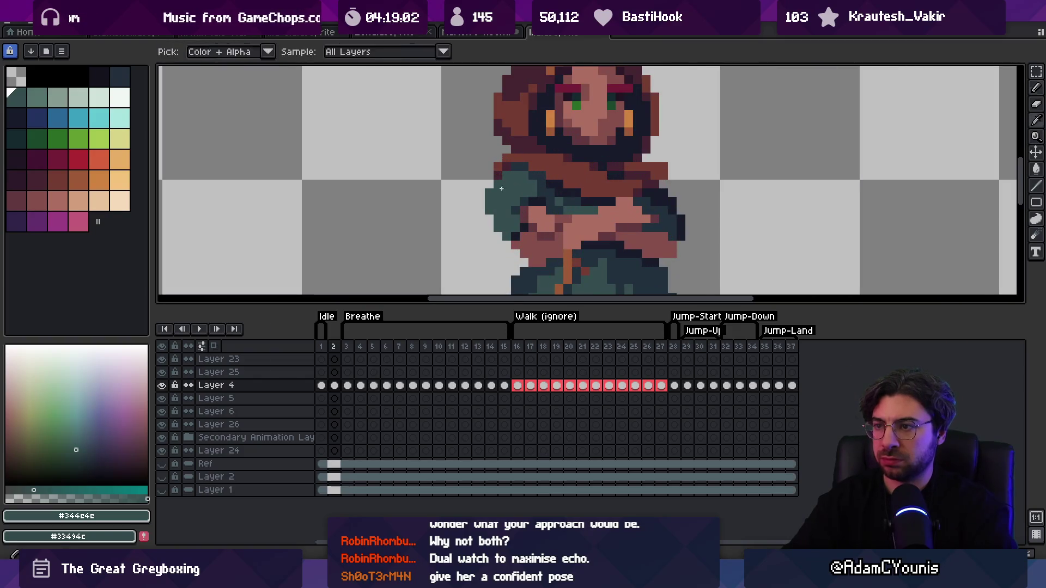
key("alt")
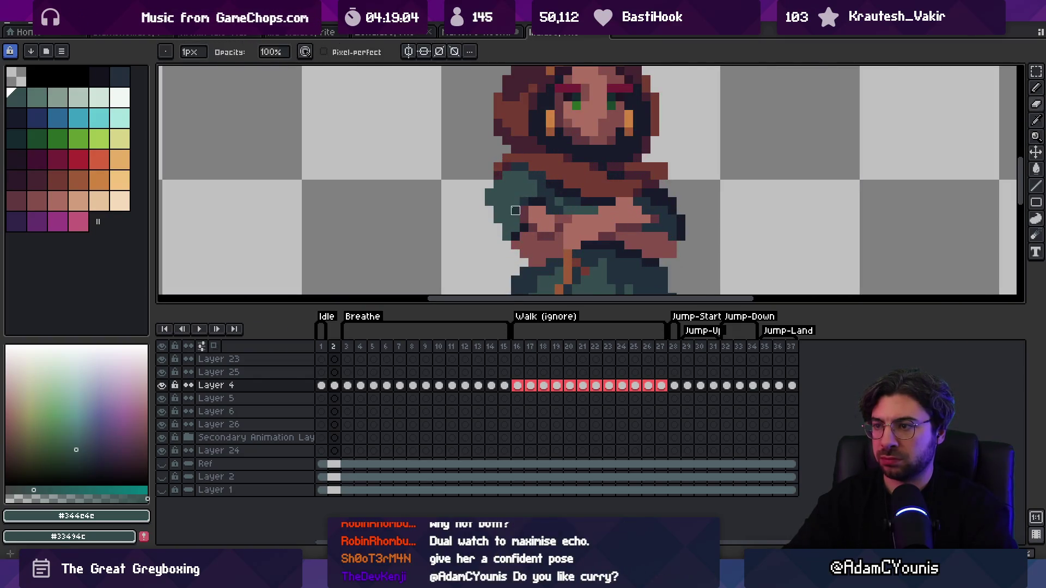
key("z")
scroll(534, 182, "down", 4)
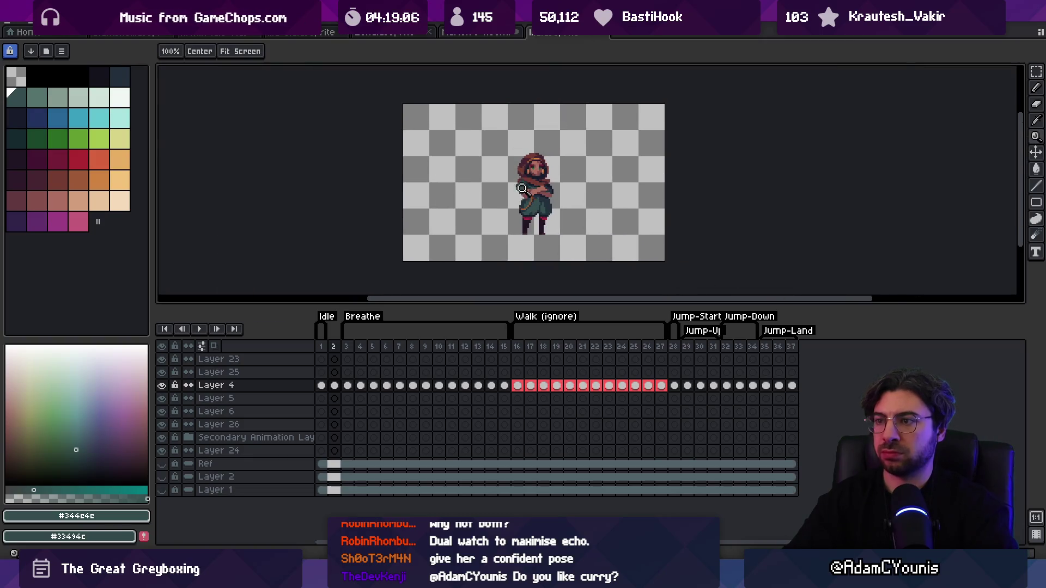
scroll(522, 189, "up", 3)
scroll(539, 196, "down", 1)
scroll(555, 210, "up", 3)
key("alt")
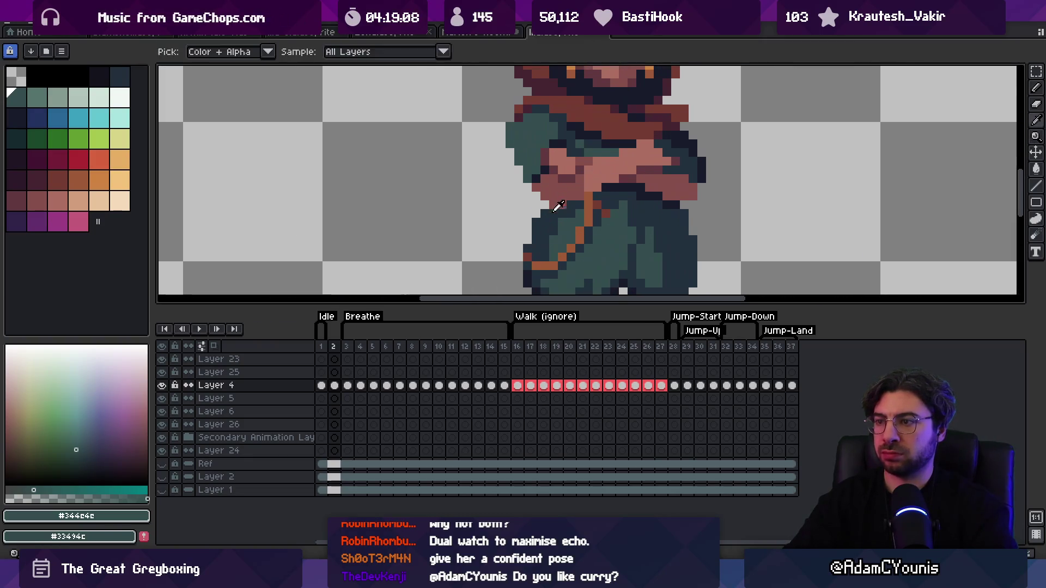
left_click(538, 219, "alt")
key("z")
scroll(532, 231, "down", 4)
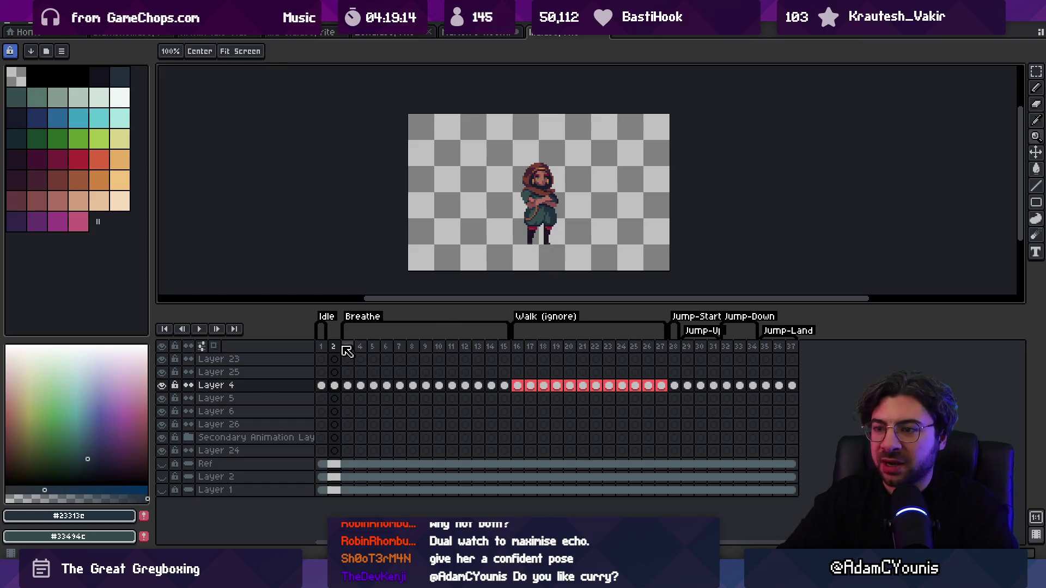
left_click(322, 347)
left_click(335, 347)
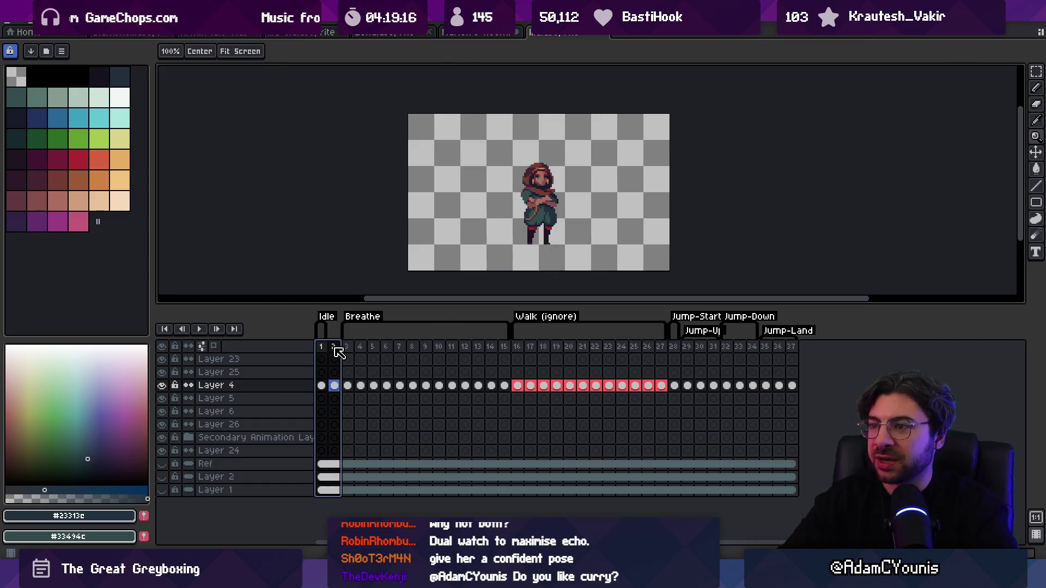
left_click(322, 347)
left_click(335, 347)
left_click(322, 347)
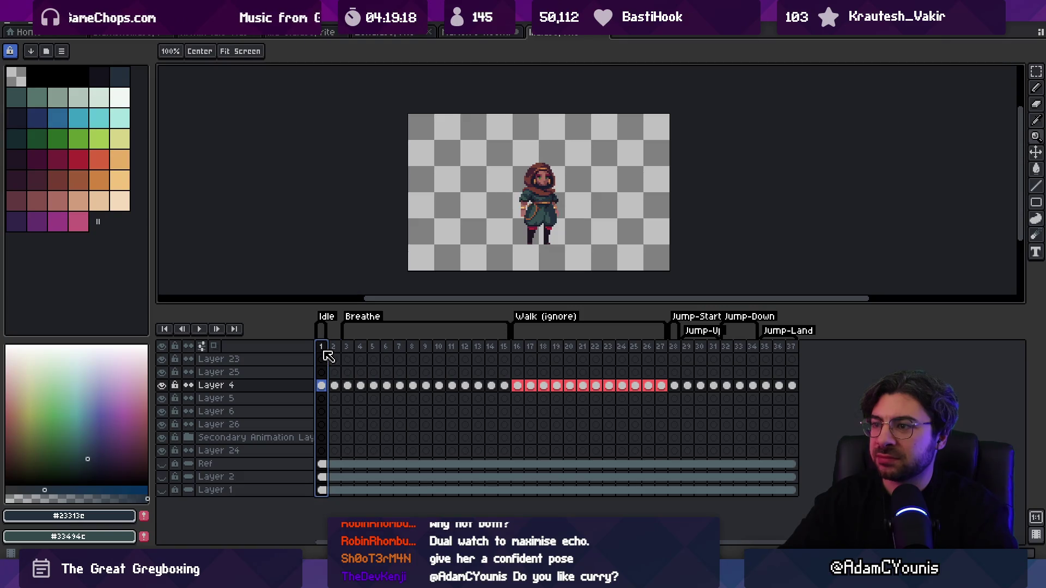
left_click(335, 347)
scroll(538, 209, "up", 1)
scroll(538, 208, "up", 1)
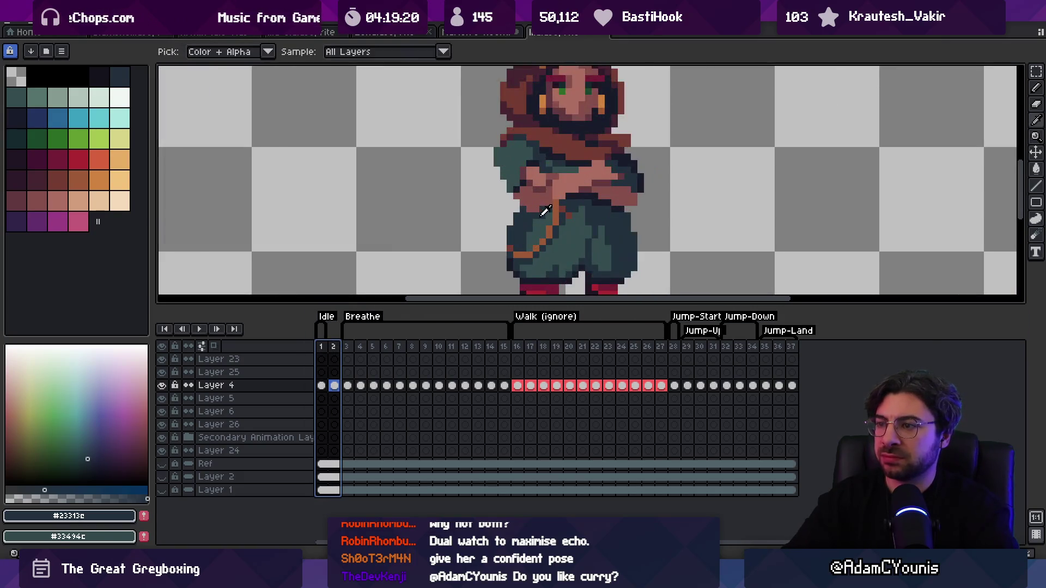
key("b")
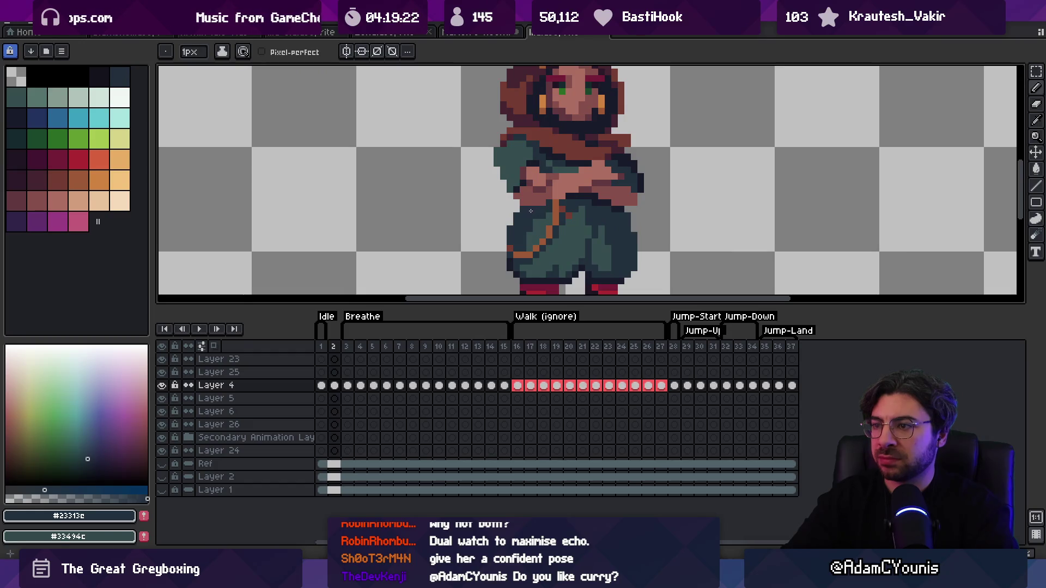
left_click(517, 199, "alt")
left_click_drag(596, 164, 592, 186)
Step: Sample the dark blue-grey and skin pink from the sprite for the arm touch-ups
scroll(615, 178, "down", 3)
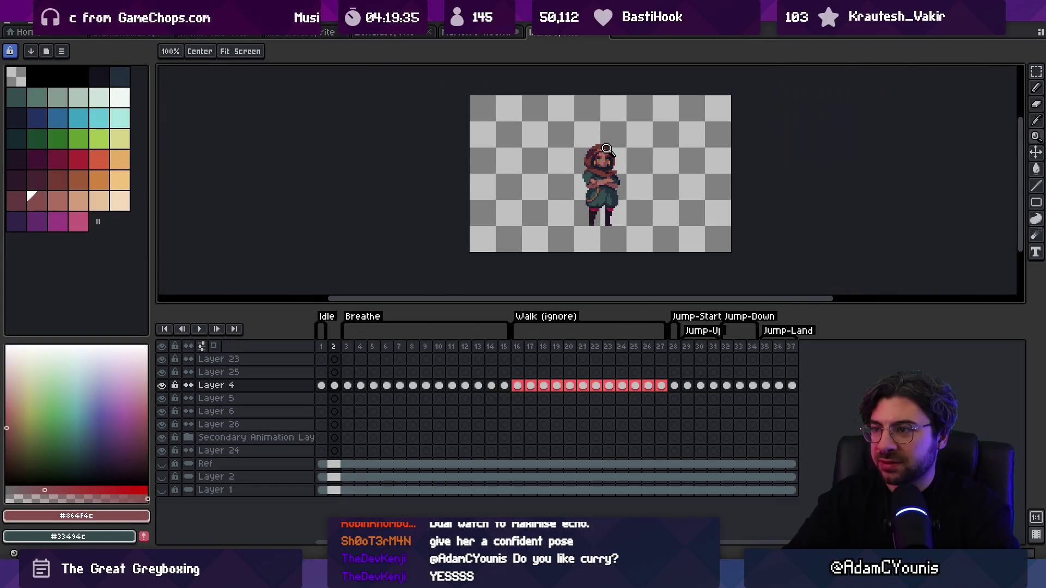
scroll(626, 183, "up", 5)
left_click(631, 188, "alt")
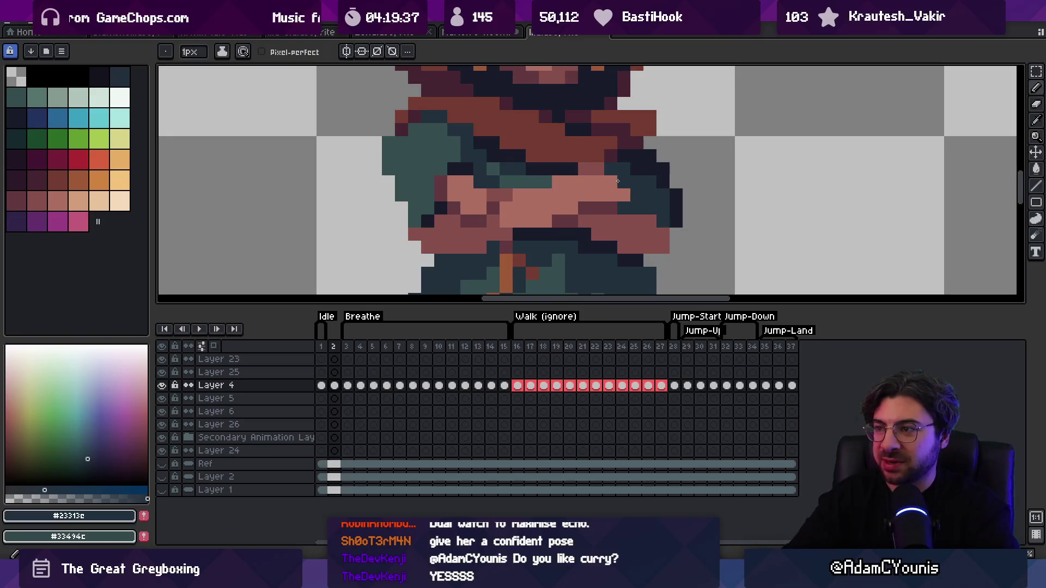
left_click(609, 186, "alt")
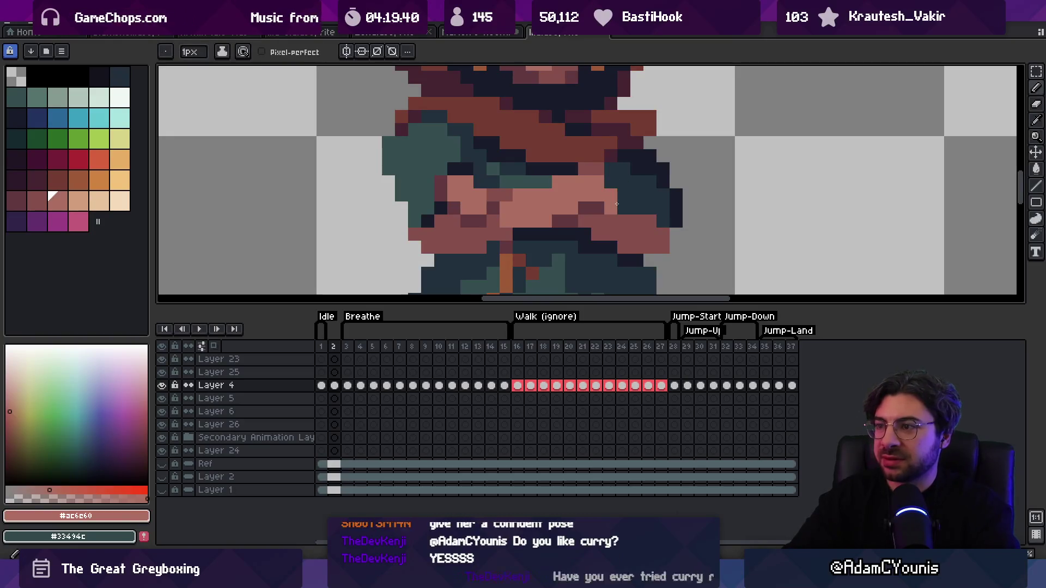
key("z")
scroll(608, 174, "down", 4)
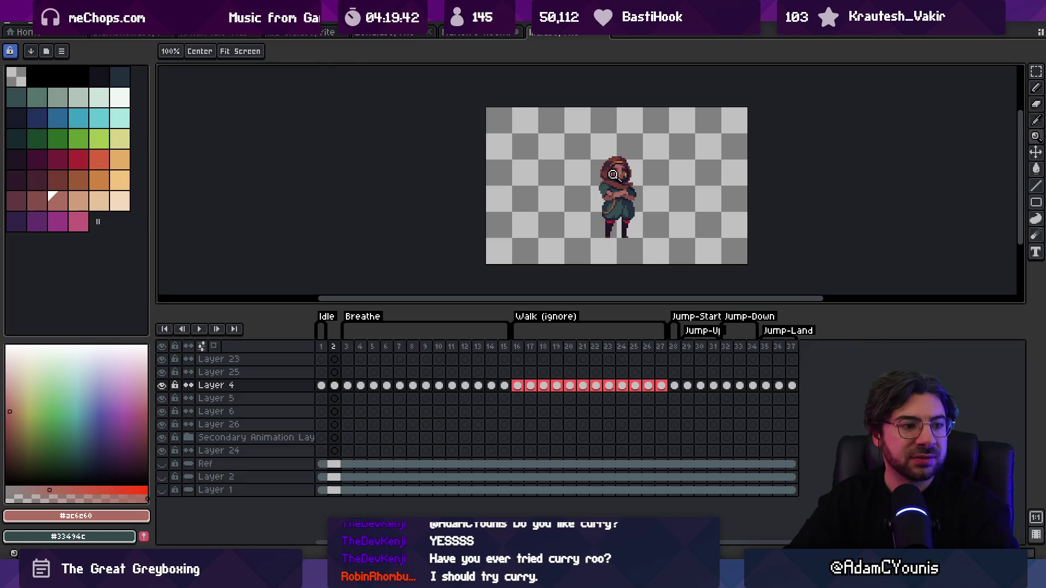
scroll(648, 200, "up", 5)
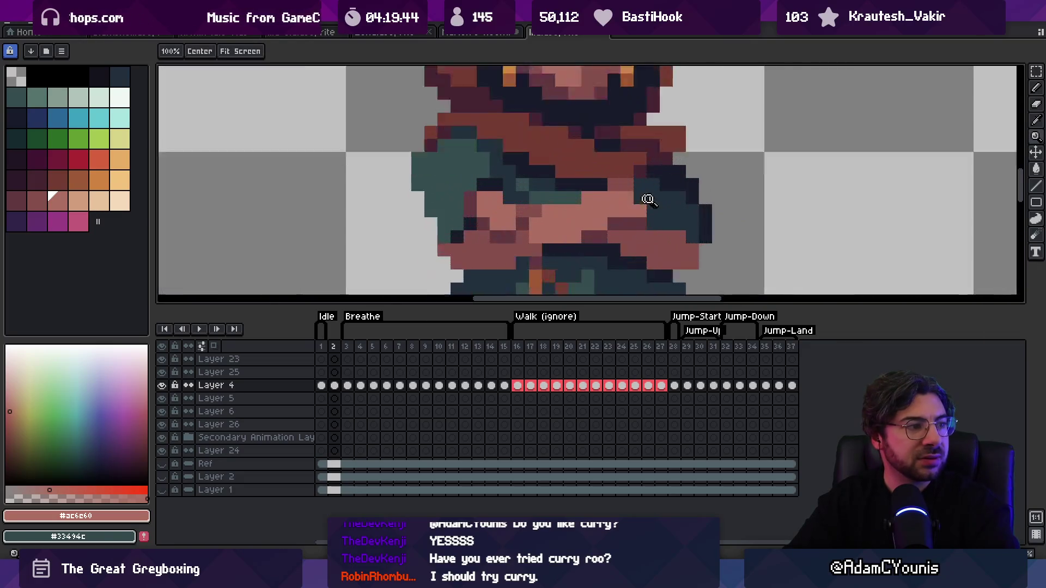
scroll(612, 174, "down", 5)
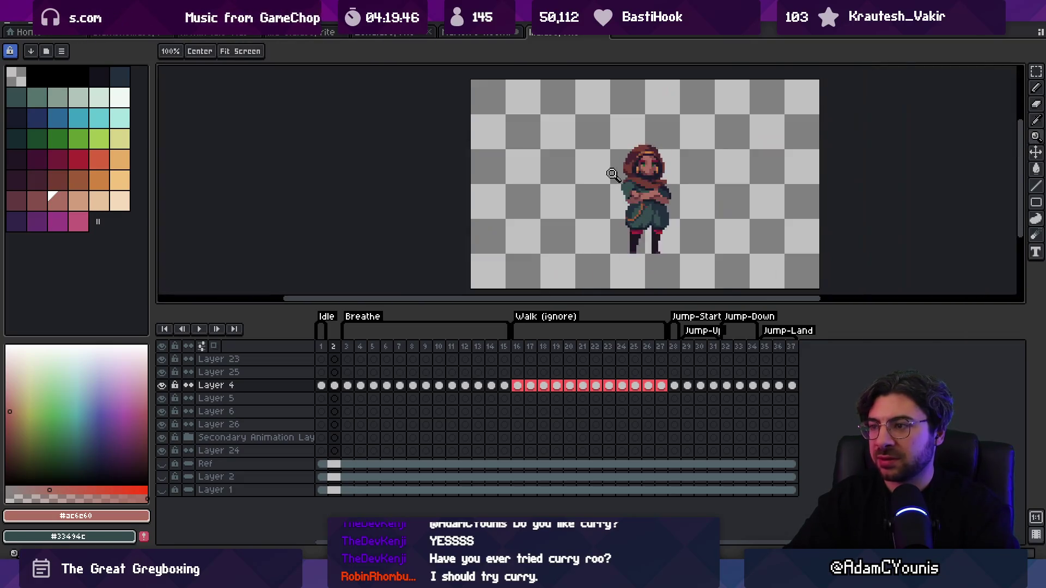
scroll(682, 173, "up", 5)
Step: Repaint arm pixels using the darkest outline, chest maroon and sleeve blue-grey colours
key("i")
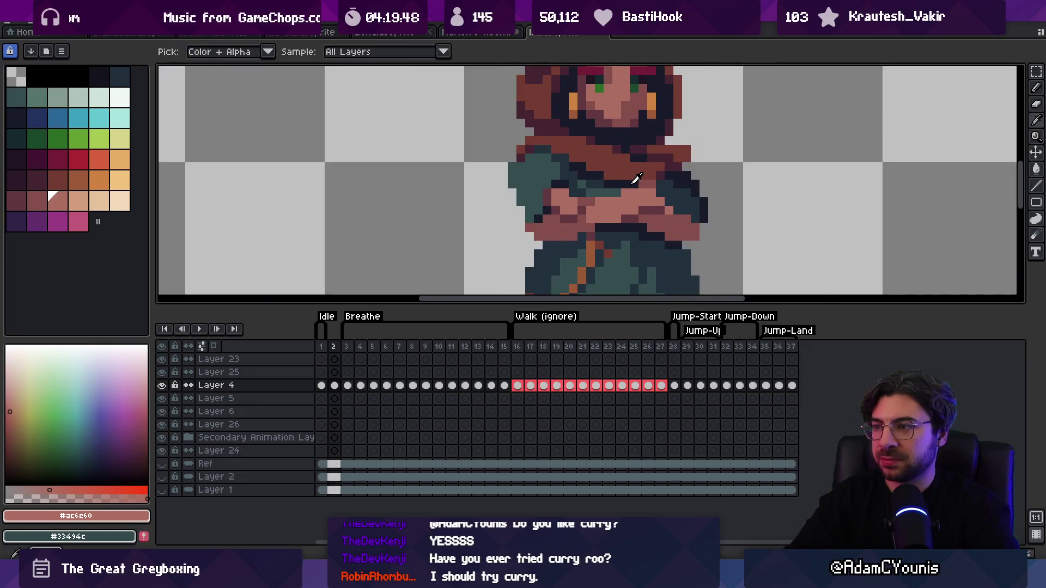
left_click(633, 182)
key("z")
scroll(632, 177, "down", 8)
scroll(629, 174, "up", 2)
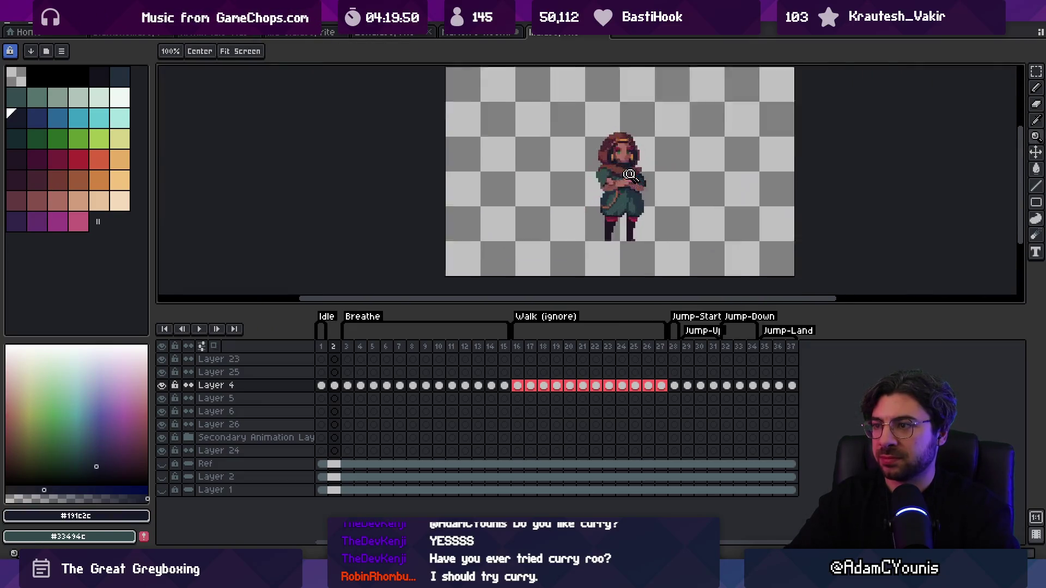
scroll(632, 171, "up", 3)
key("b")
left_click(594, 201, "alt")
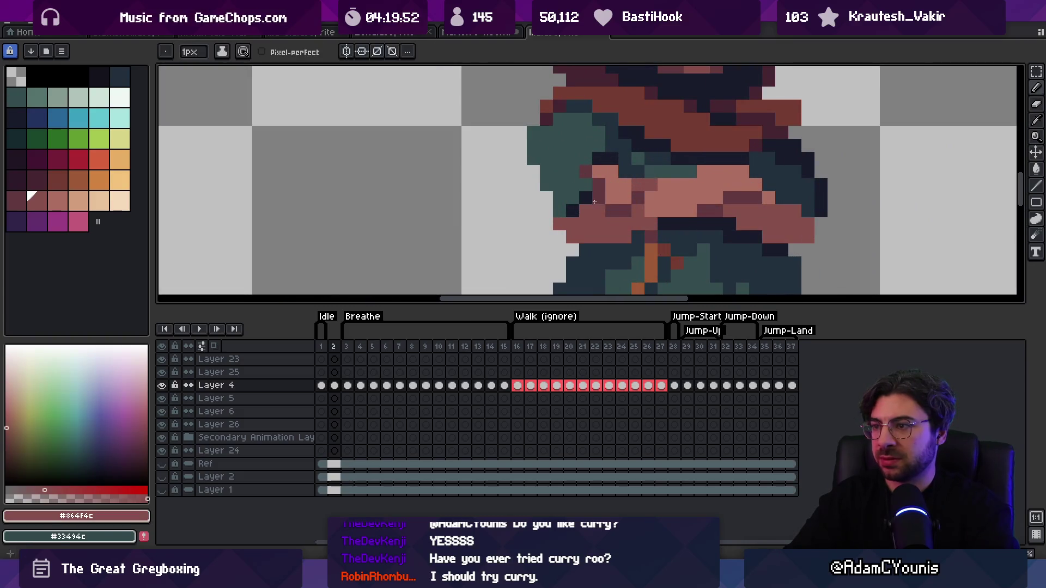
left_click(585, 195, "alt")
left_click(614, 145, "alt")
key("z")
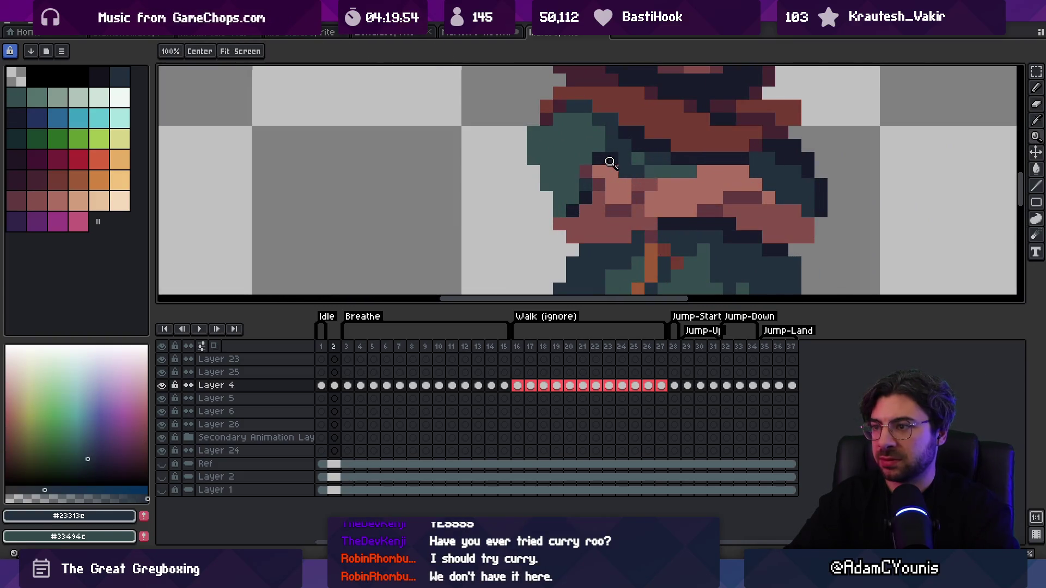
scroll(607, 166, "down", 3)
scroll(599, 172, "up", 3)
Step: Touch up chest pixels in maroon and dark blue-grey, checking at full and zoomed views
key("b")
left_click(595, 177, "alt")
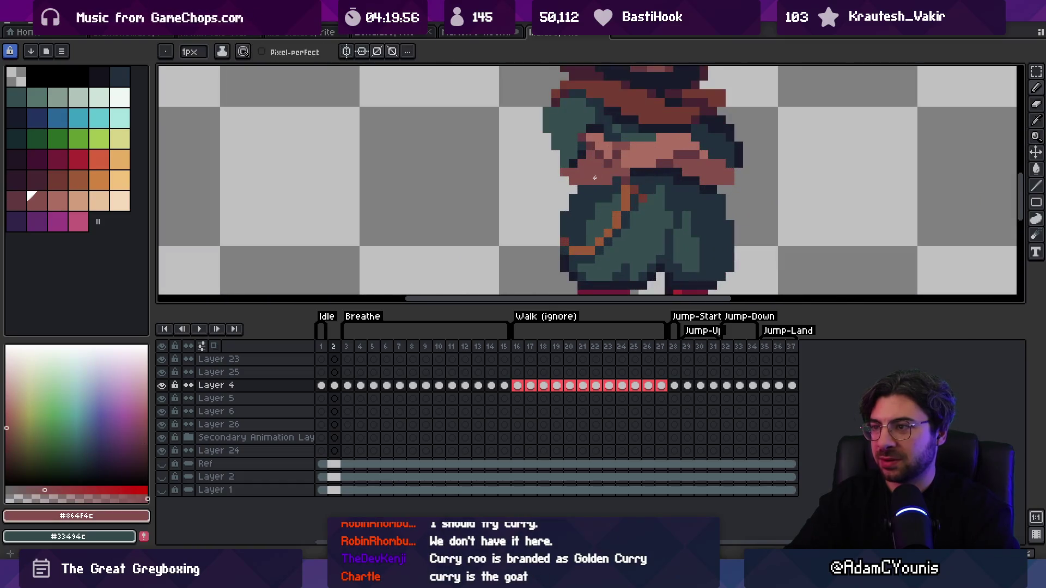
key("z")
scroll(595, 177, "down", 3)
key("v")
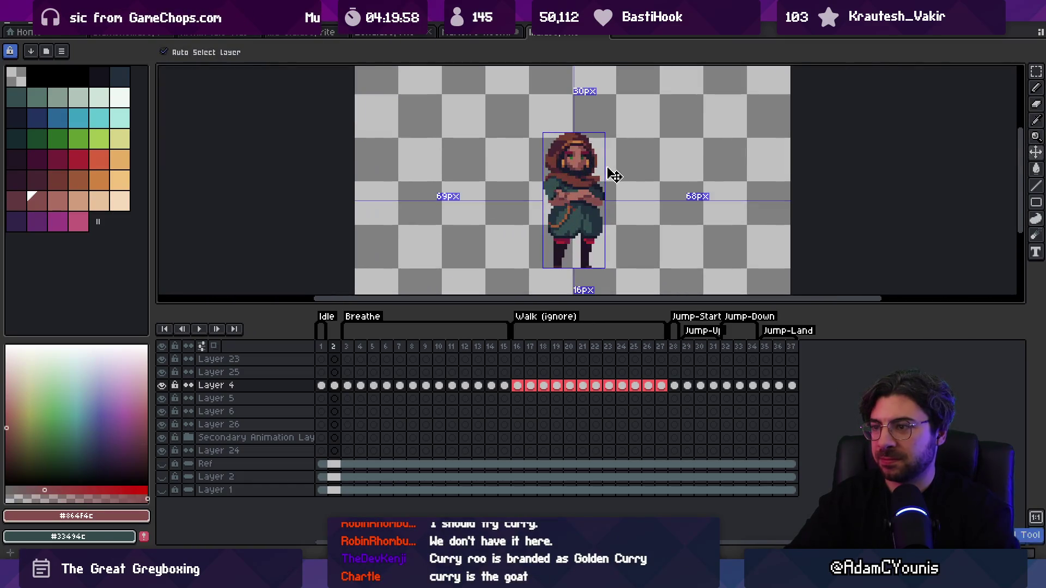
key("z")
scroll(556, 204, "up", 3)
key("b")
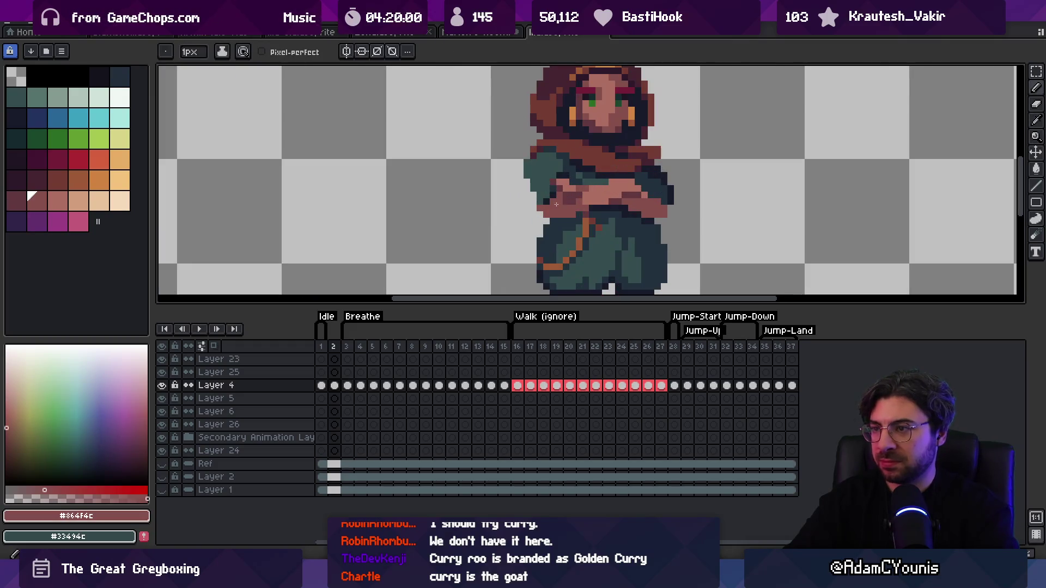
key("z")
scroll(551, 179, "down", 4)
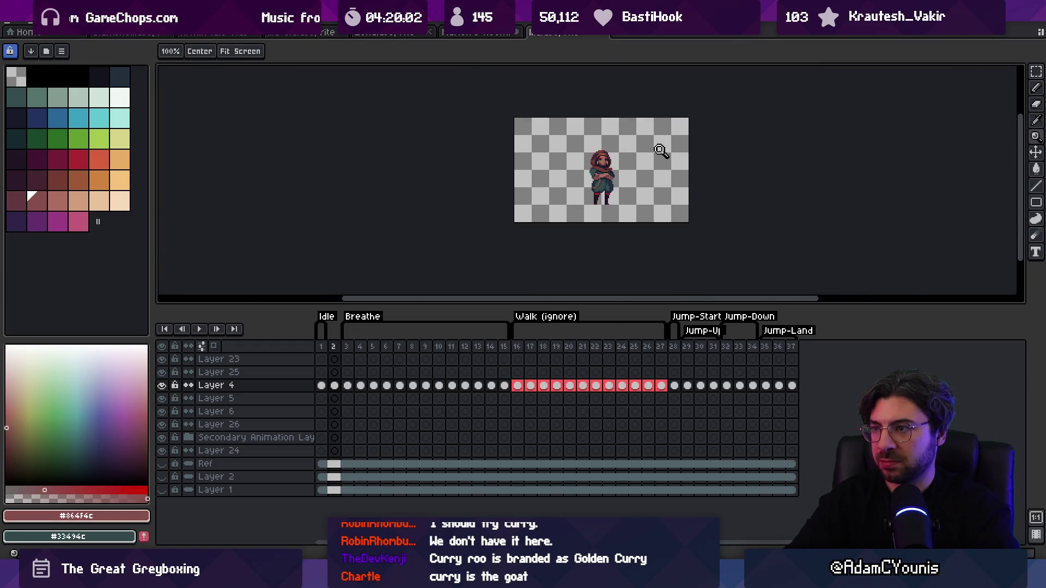
scroll(620, 171, "up", 4)
key("b")
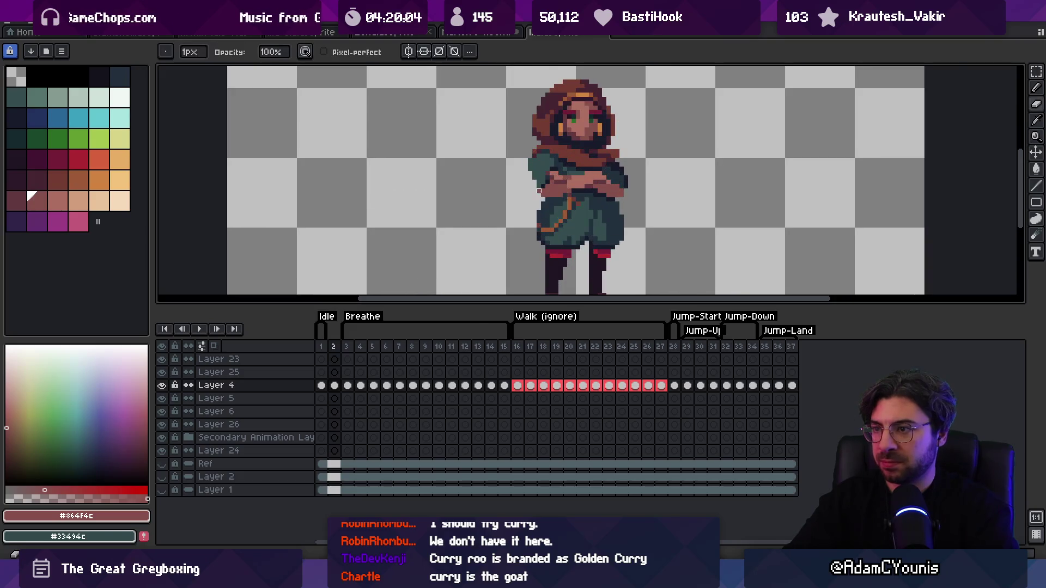
key("z")
scroll(554, 202, "down", 4)
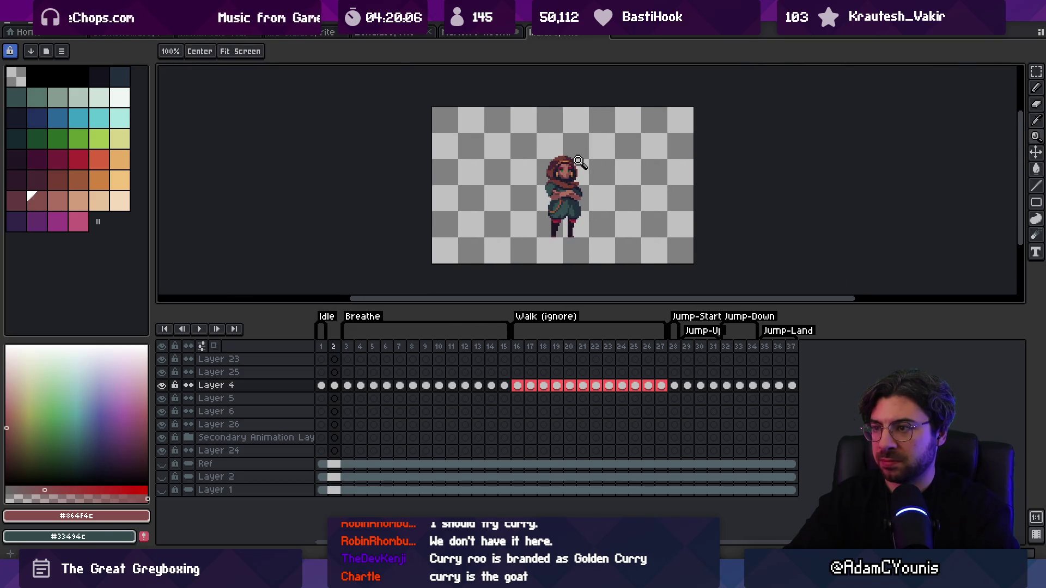
scroll(579, 162, "up", 4)
key("b")
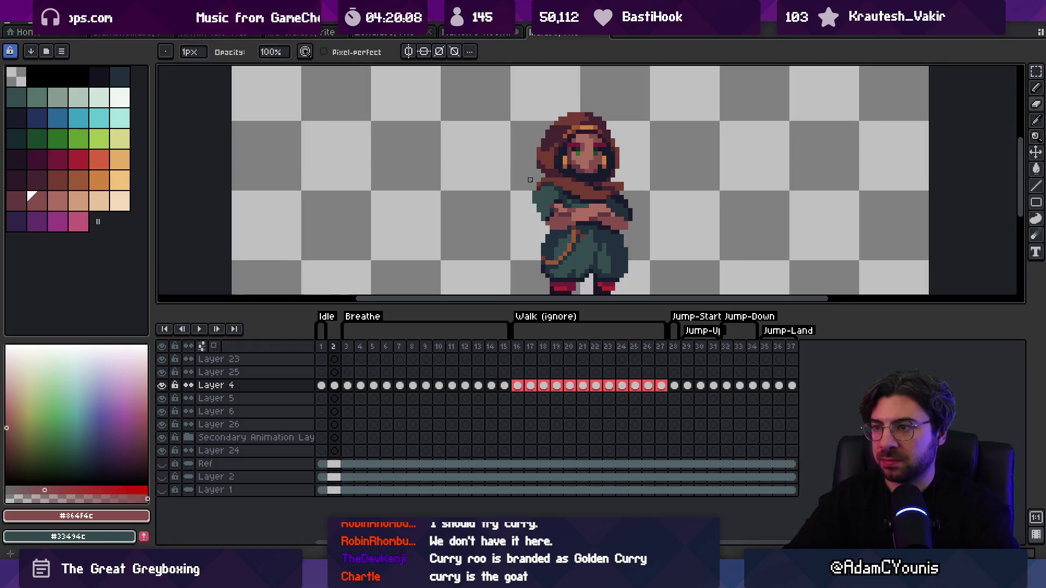
key("z")
scroll(599, 158, "down", 4)
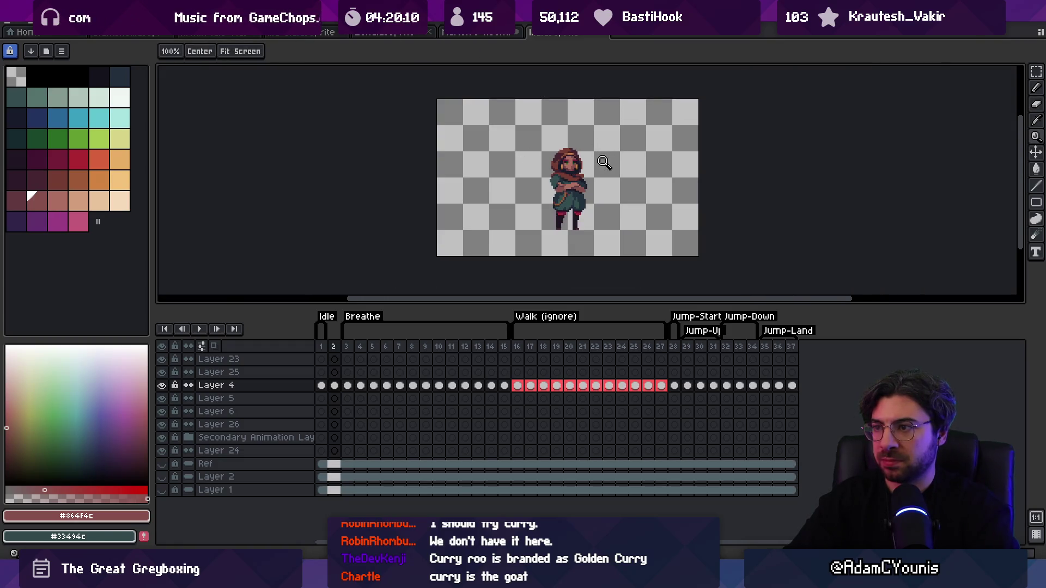
scroll(604, 162, "up", 4)
key("b")
left_click(560, 185, "alt")
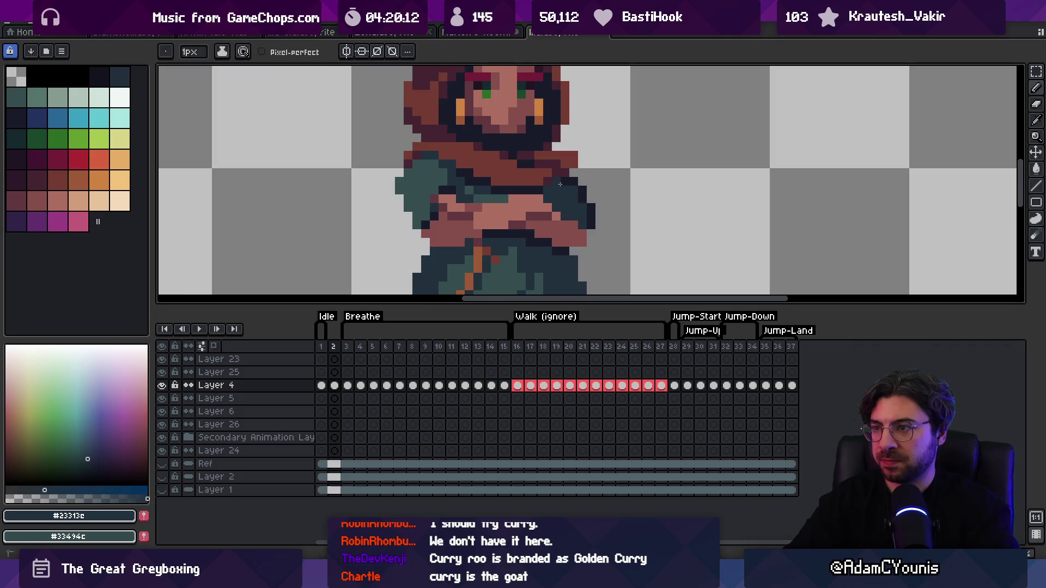
Step: Save the sprite file with Ctrl+S
key("z")
scroll(605, 158, "down", 4)
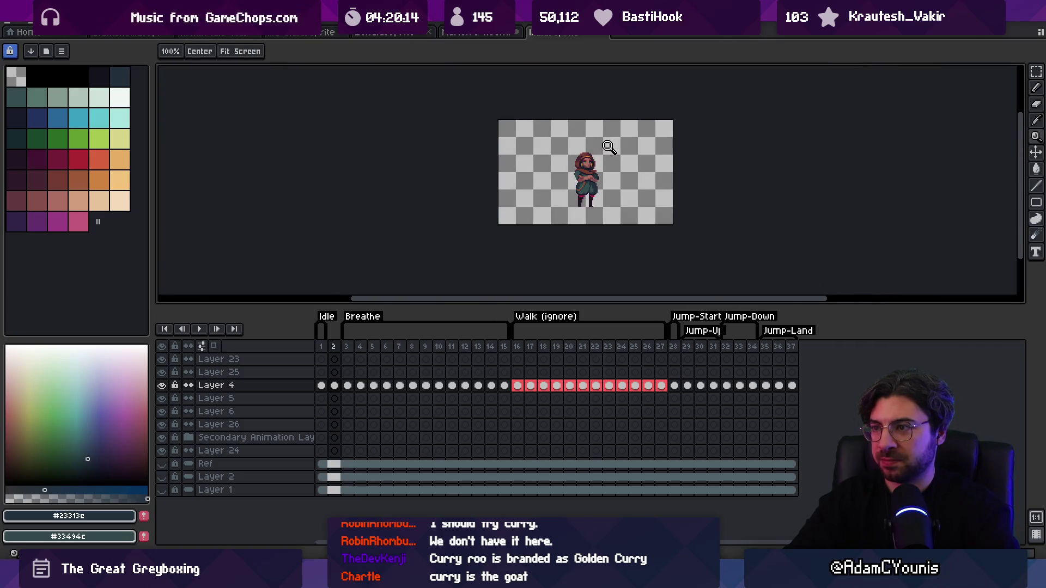
scroll(606, 145, "up", 4)
key("m")
key("ctrl+s")
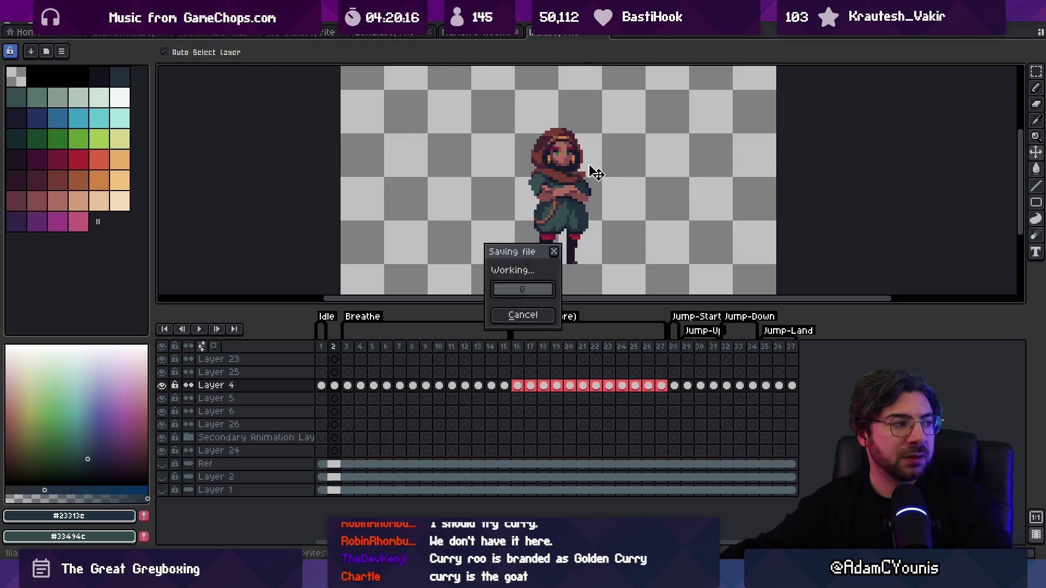
key("z")
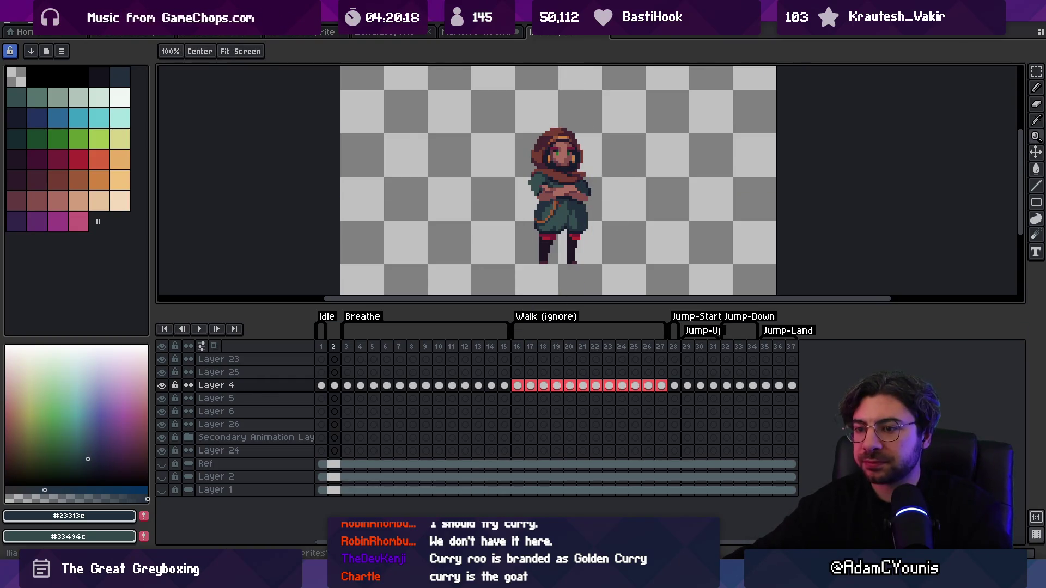
Step: Add a new tag named 'arms-folded' covering frame 2
right_click(333, 347)
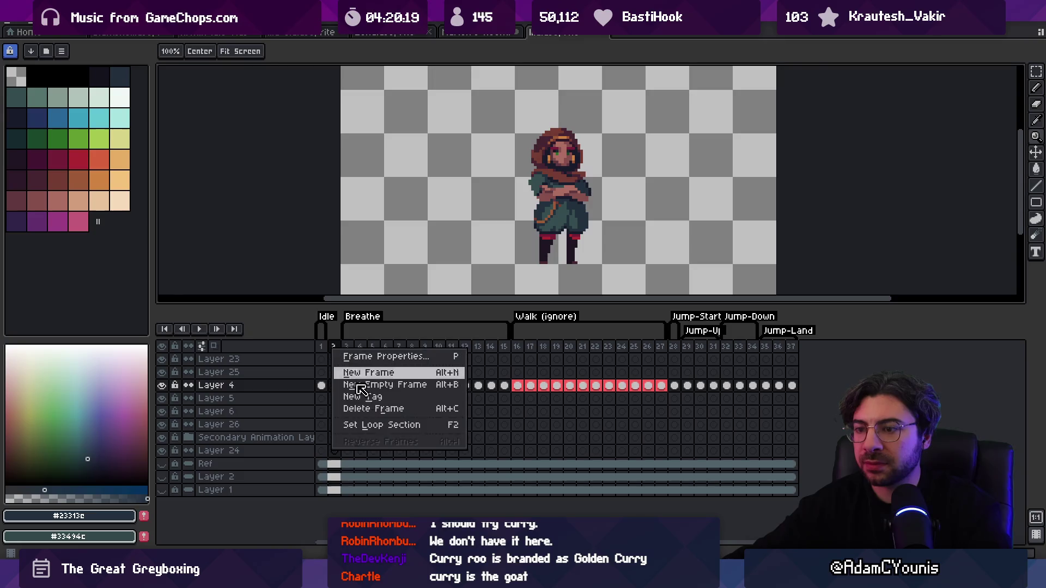
left_click(385, 399)
type("arms-")
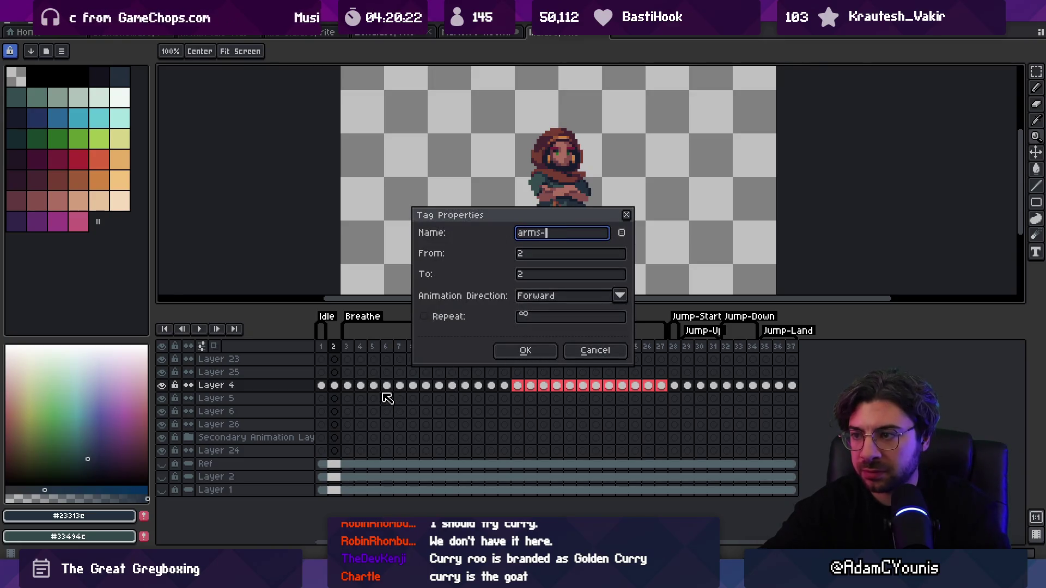
type("forl")
type("lded")
key("Return")
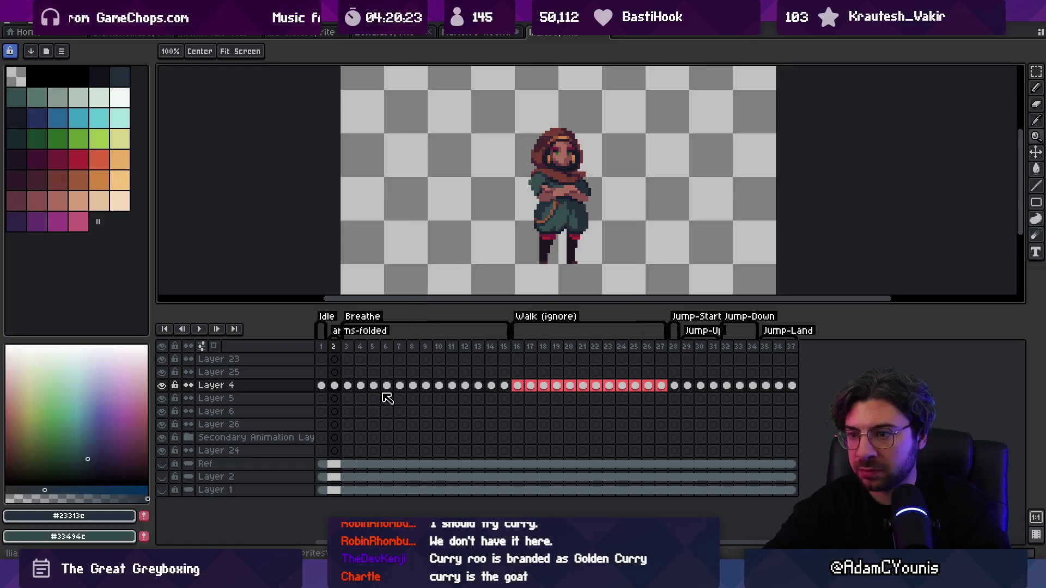
Step: Export the sprite sheets, then switch to Unity and on to the Fork Git client
key("ctrl+e")
key("Return")
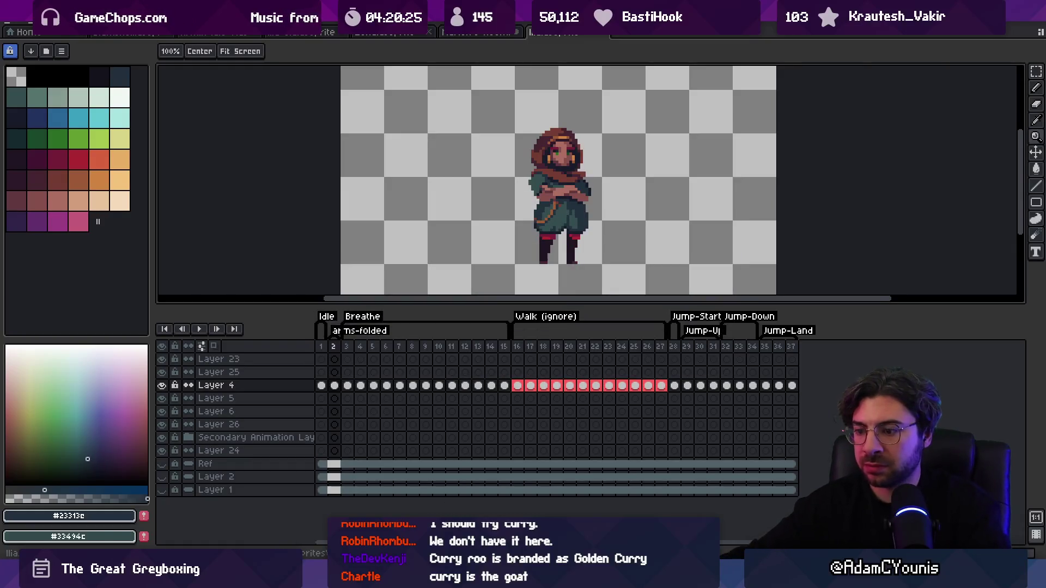
key("alt+Tab")
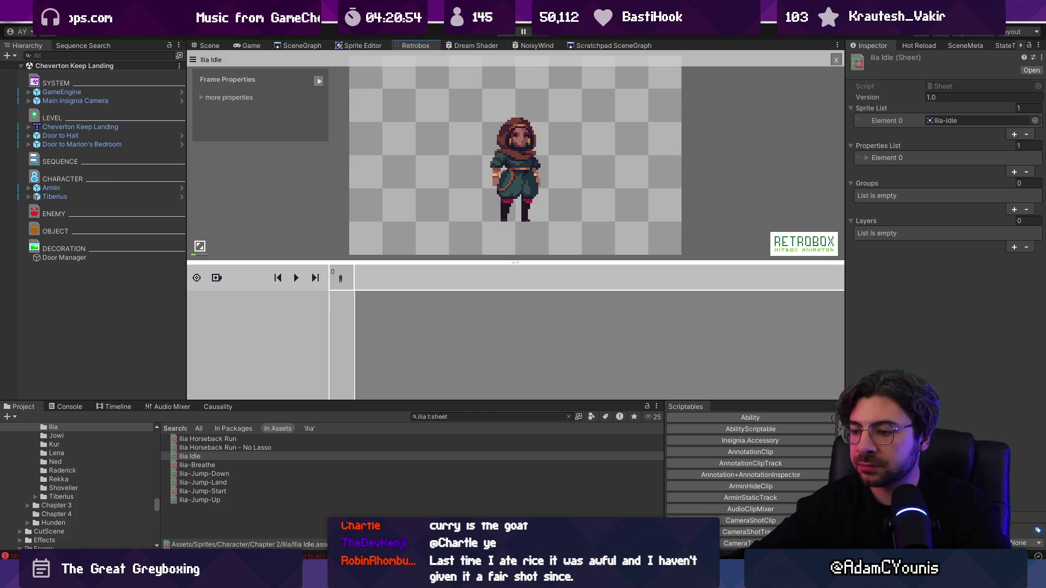
key("alt+Tab")
Step: Stage all changed files and commit them with the message 'Adds new Ilia animations'
left_click(563, 52)
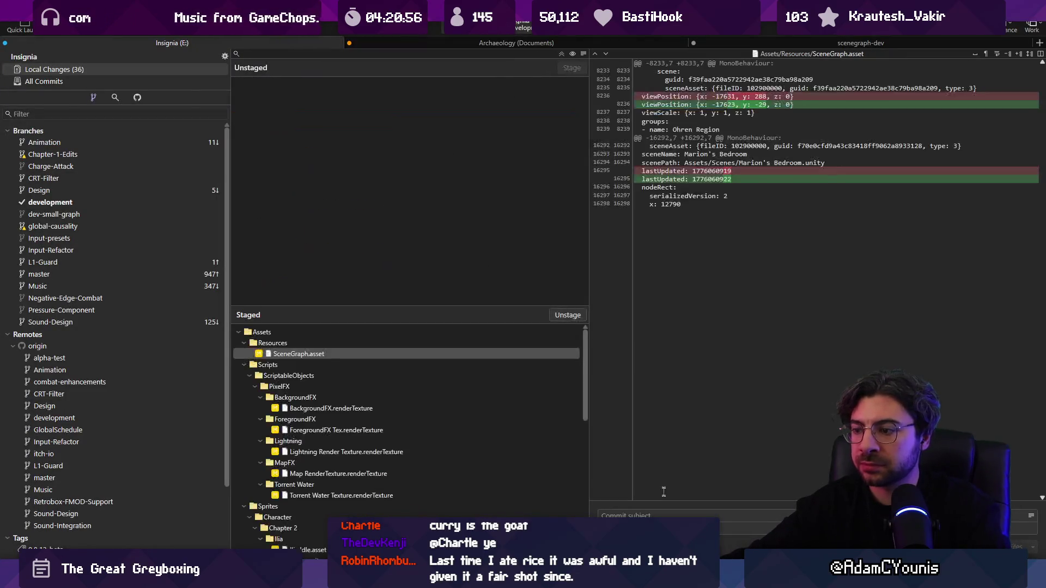
type("Adds new")
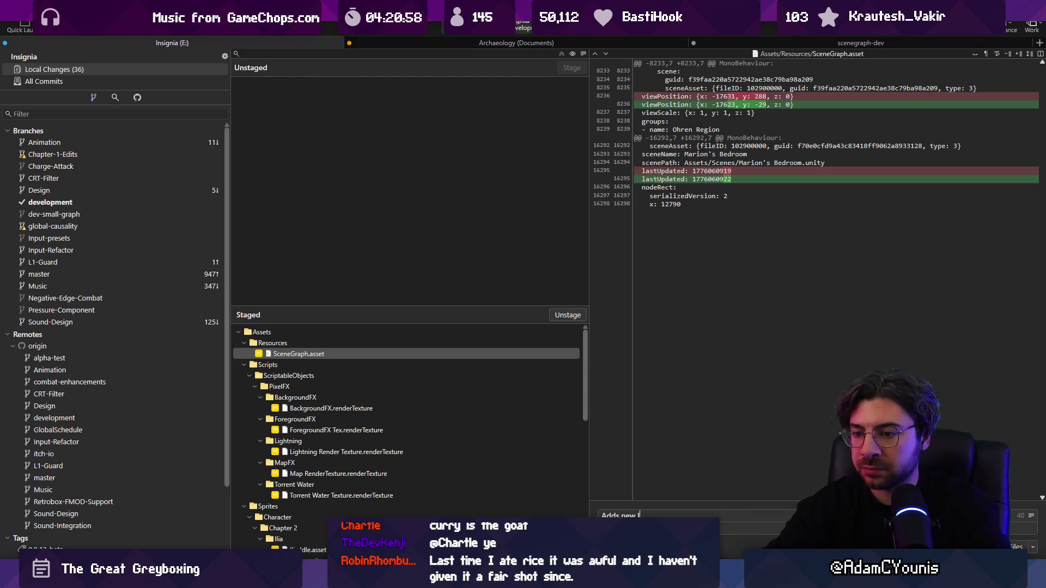
type(" Ilia animations")
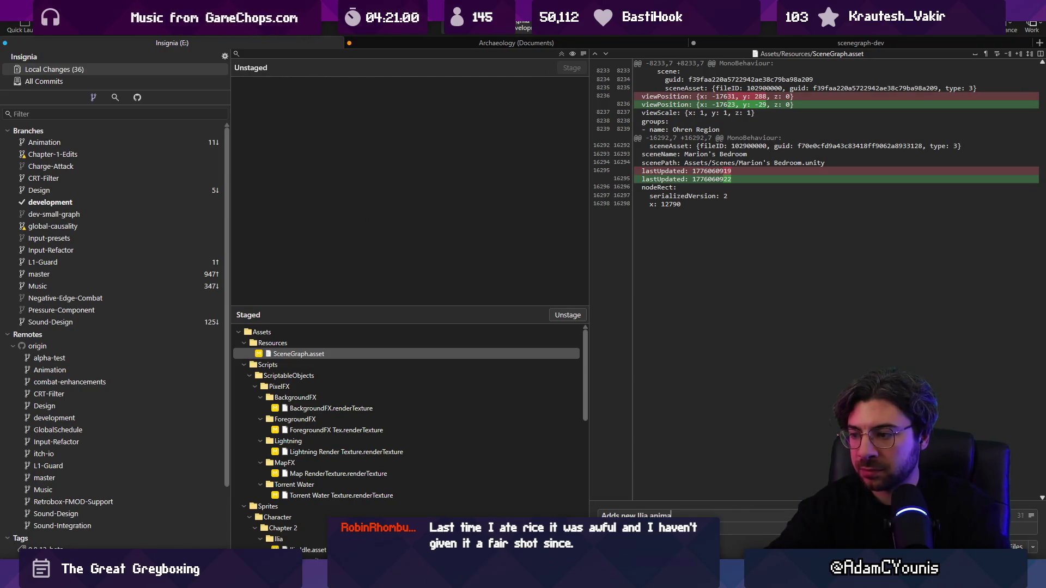
scroll(412, 475, "down", 10)
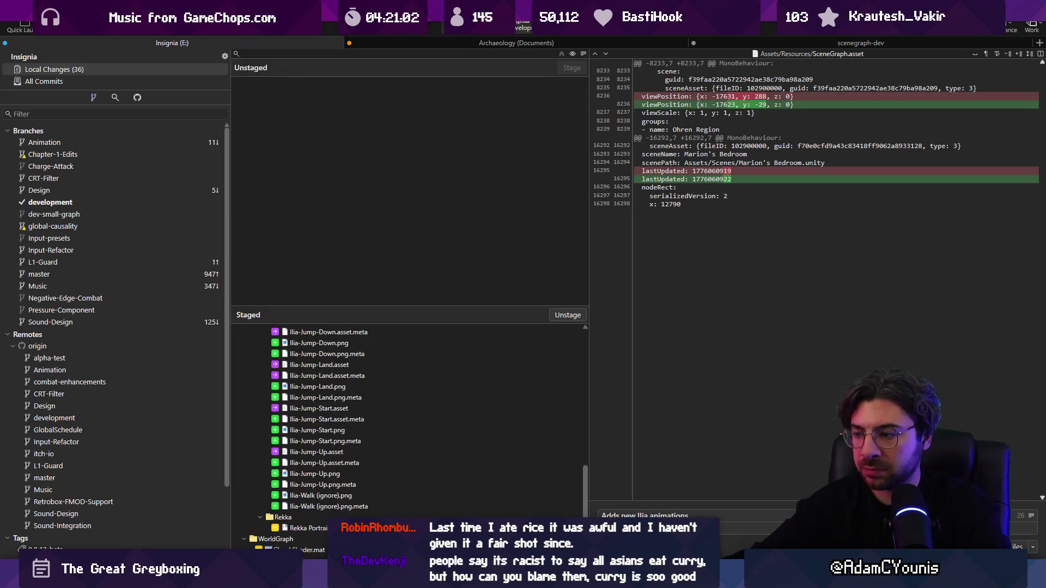
key("ctrl+Return")
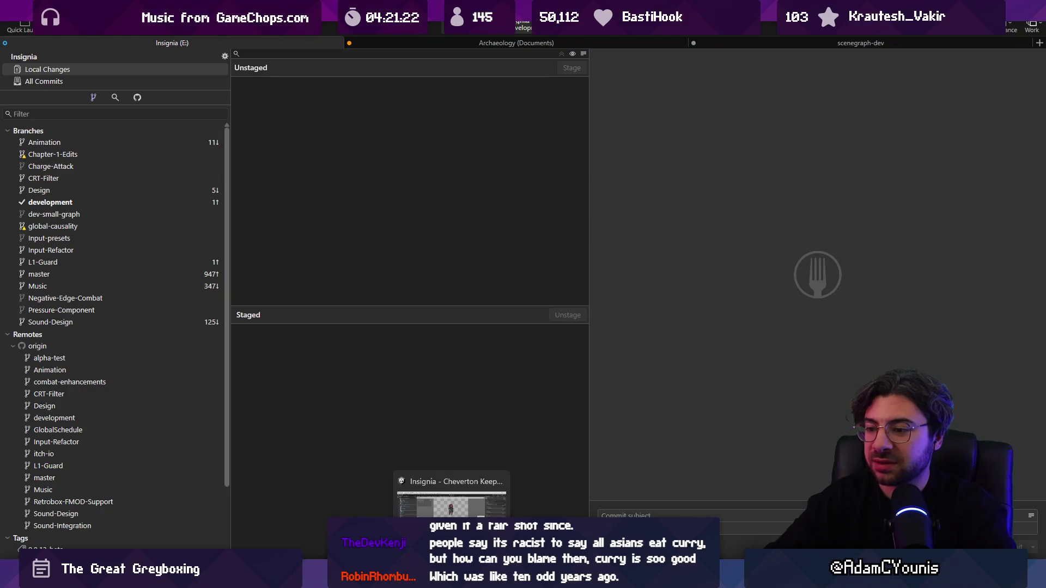
Step: In Unity, check the logged errors, then search the Project window for 'ilia fo'
left_click(451, 579)
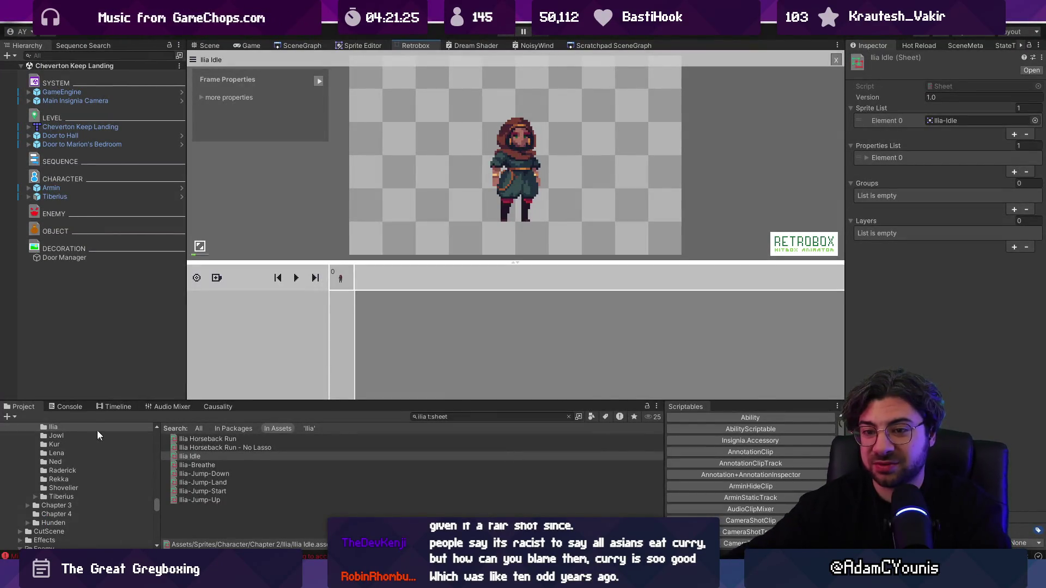
left_click(75, 409)
left_click(20, 407)
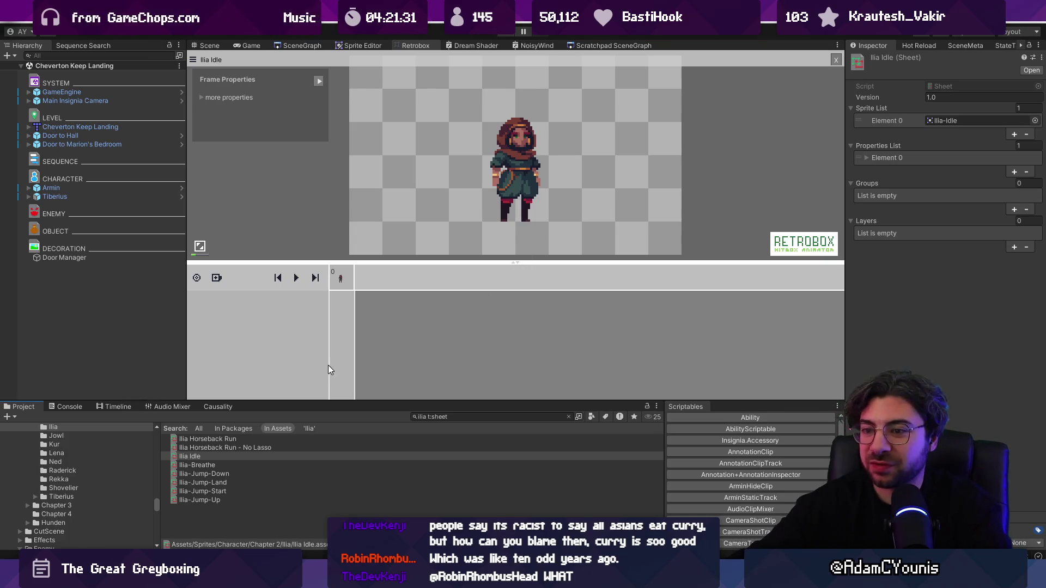
left_click(446, 417)
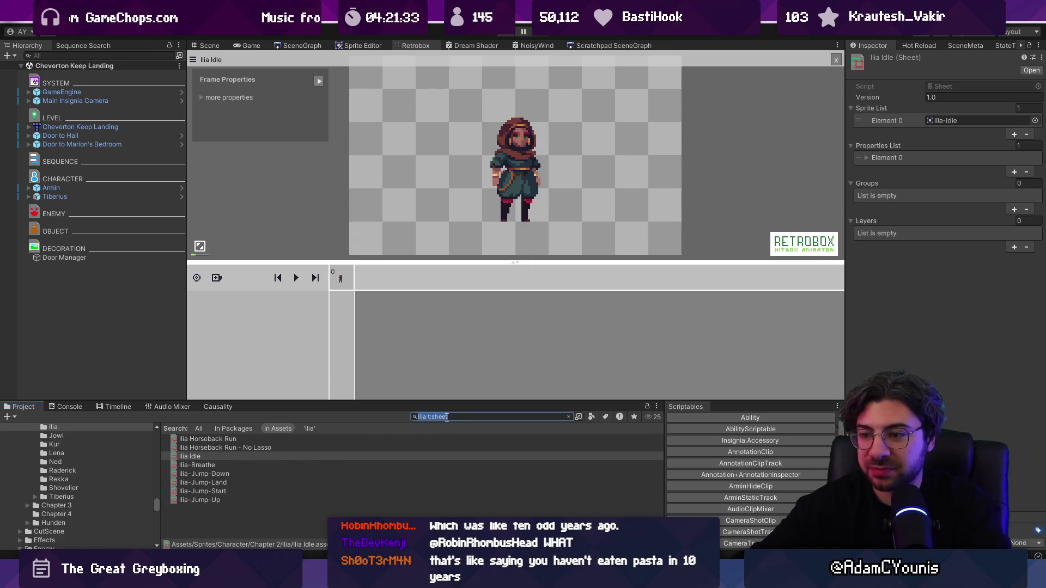
type("ilia ")
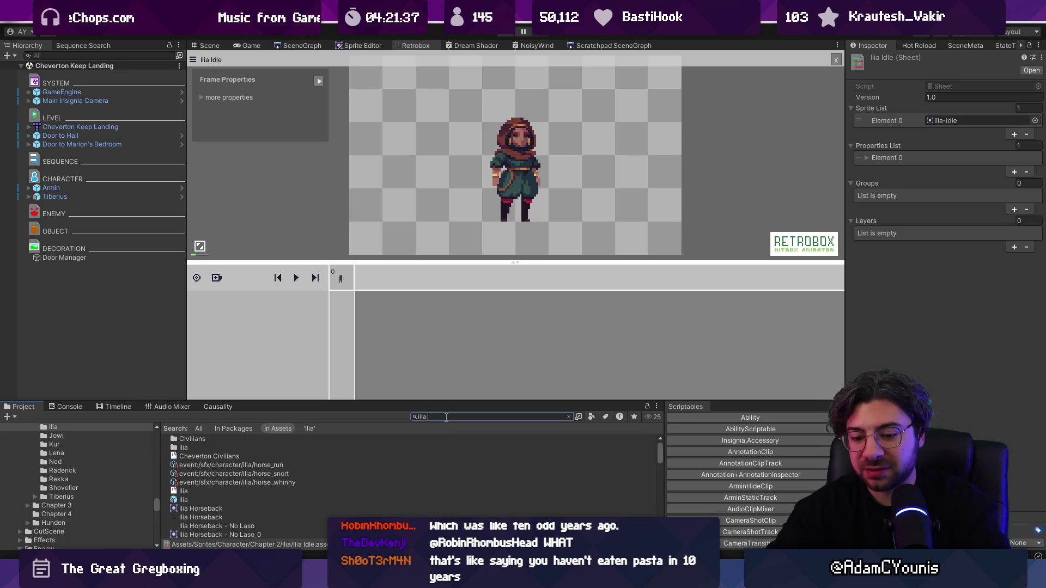
type("folded")
Step: Import ilia-arms-folded as a new Retrobox sheet, inspect it, and return to the Scene view
left_click(214, 439)
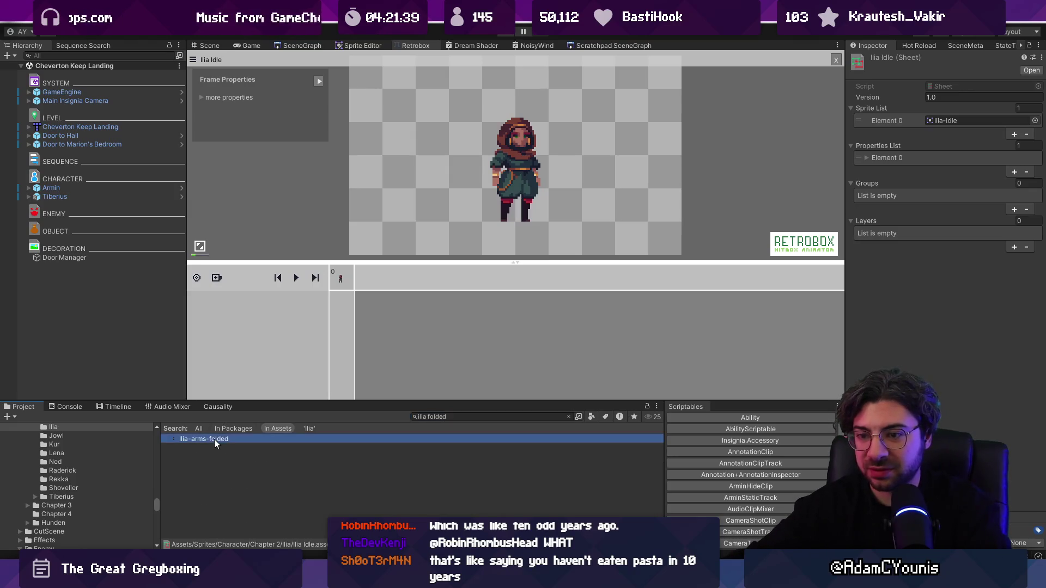
left_click(835, 60)
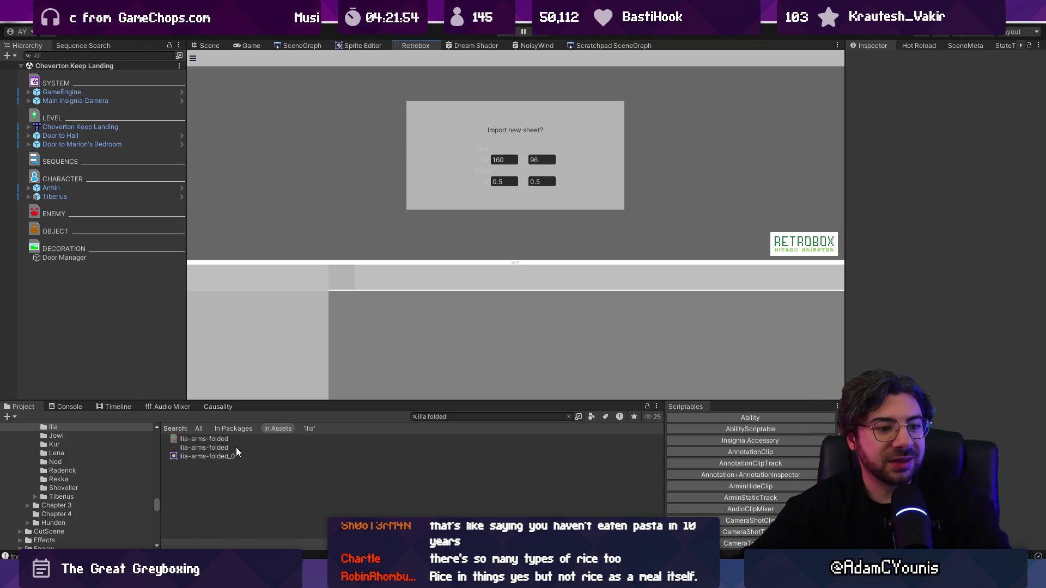
left_click(218, 439)
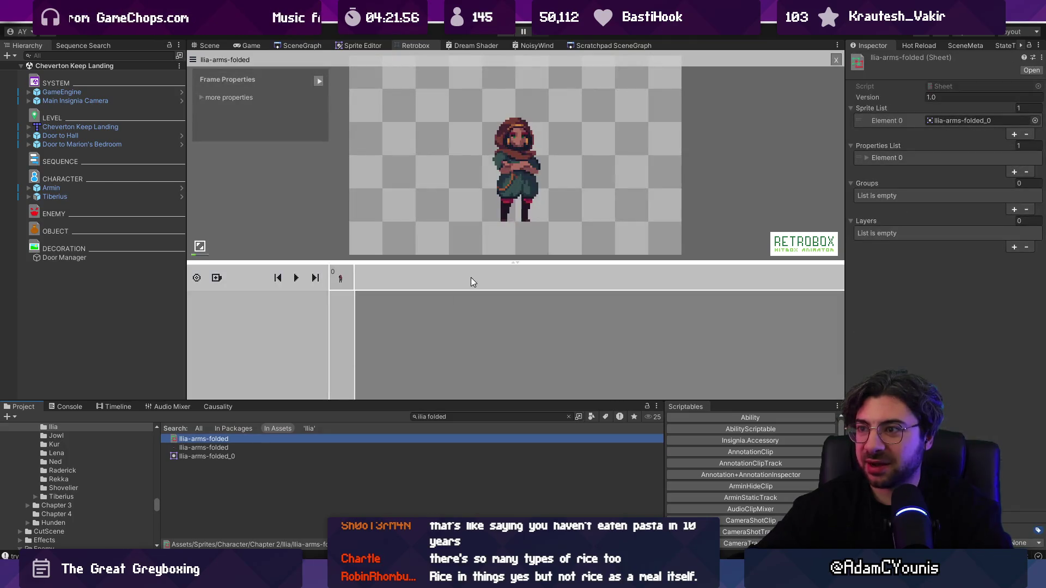
scroll(507, 166, "up", 2)
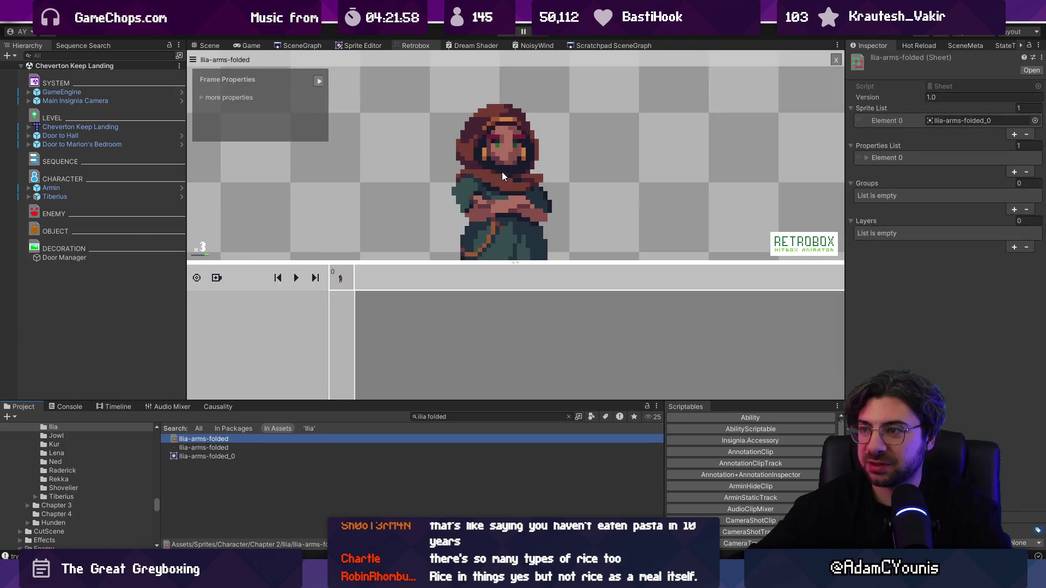
scroll(492, 194, "down", 2)
scroll(468, 198, "up", 1)
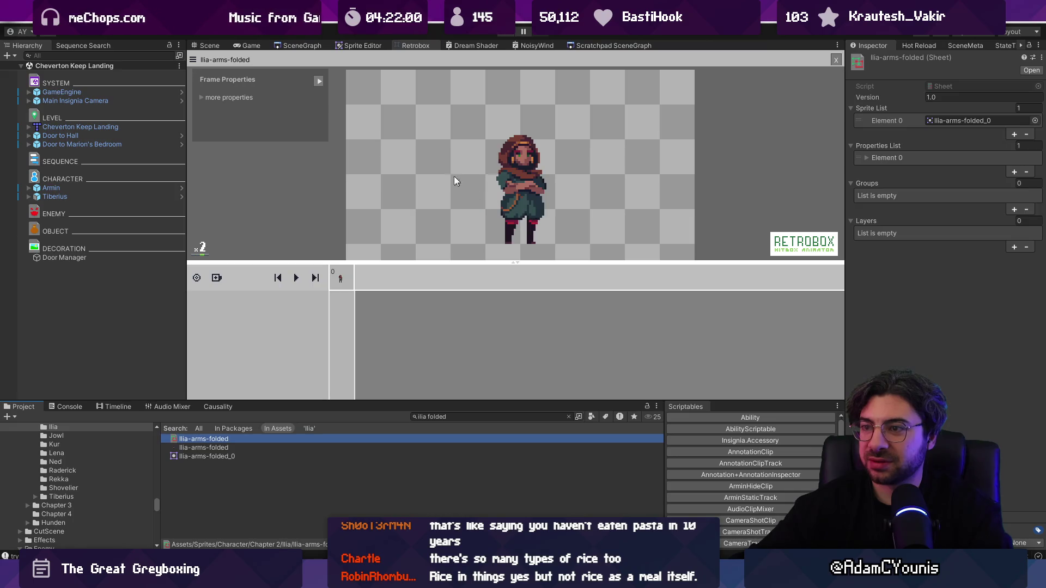
left_click(220, 48)
Step: Move GameEngine and the main camera into the landing room and save the scene
scroll(404, 221, "down", 3)
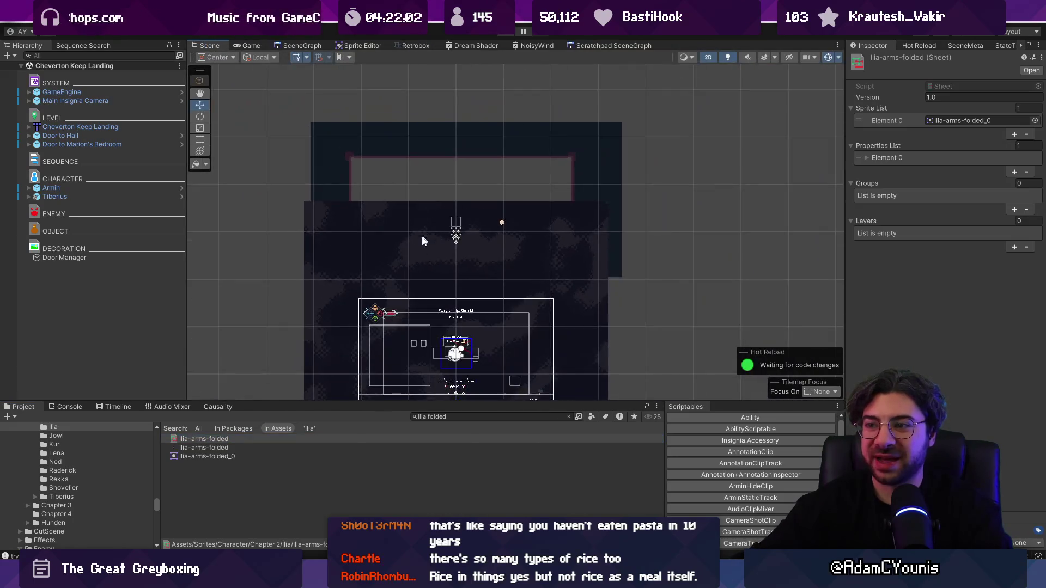
left_click(425, 256)
left_click(99, 101, "ctrl")
key("f")
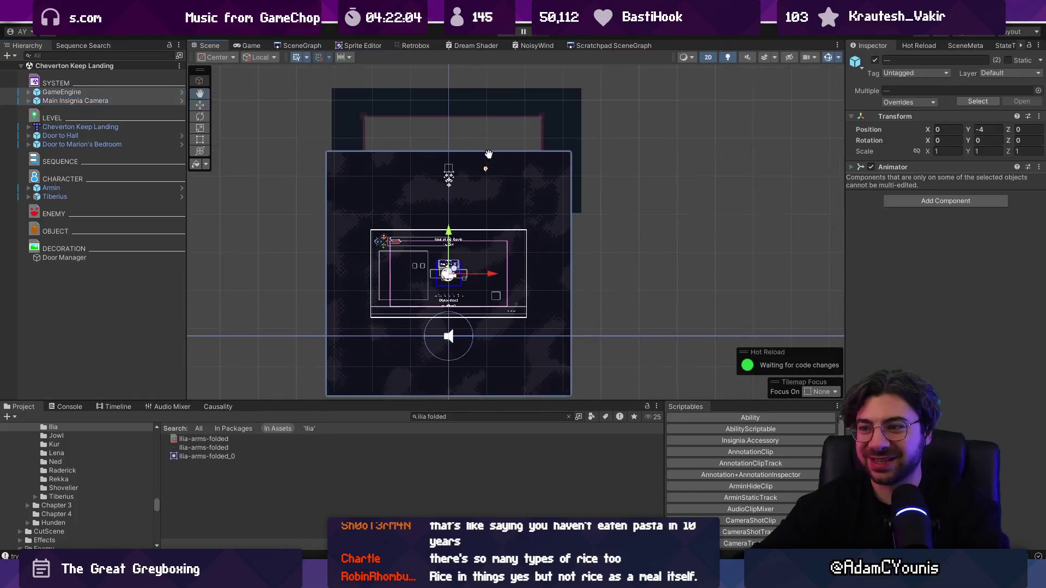
mouse_move(497, 279)
left_mouse_down()
mouse_move(273, 283)
mouse_move(194, 177)
left_mouse_up()
key("ctrl+s")
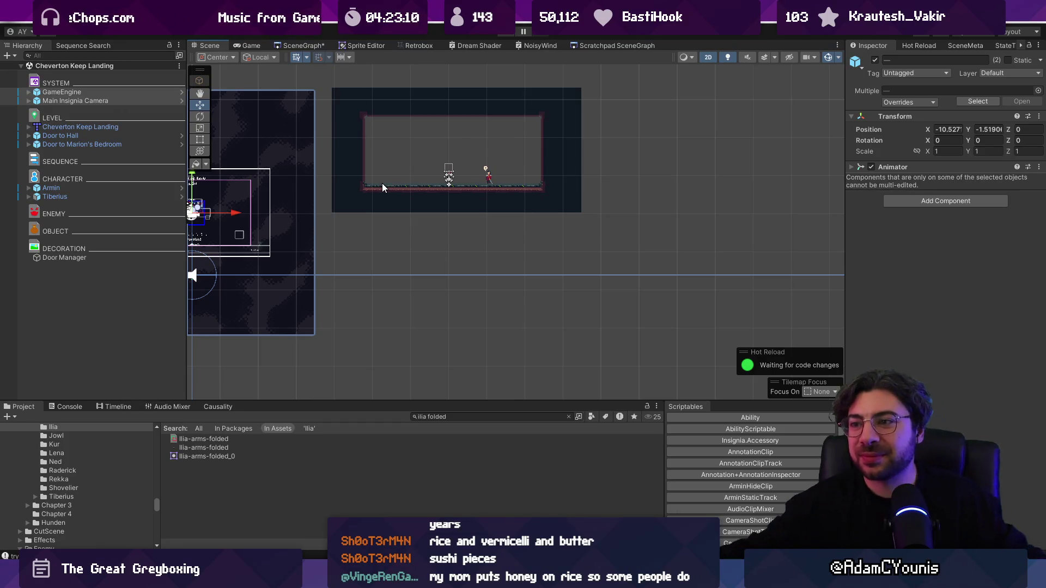
Step: Select Tiberius and bring up the SceneGraph of connected rooms
scroll(454, 99, "up", 5)
left_click(585, 272)
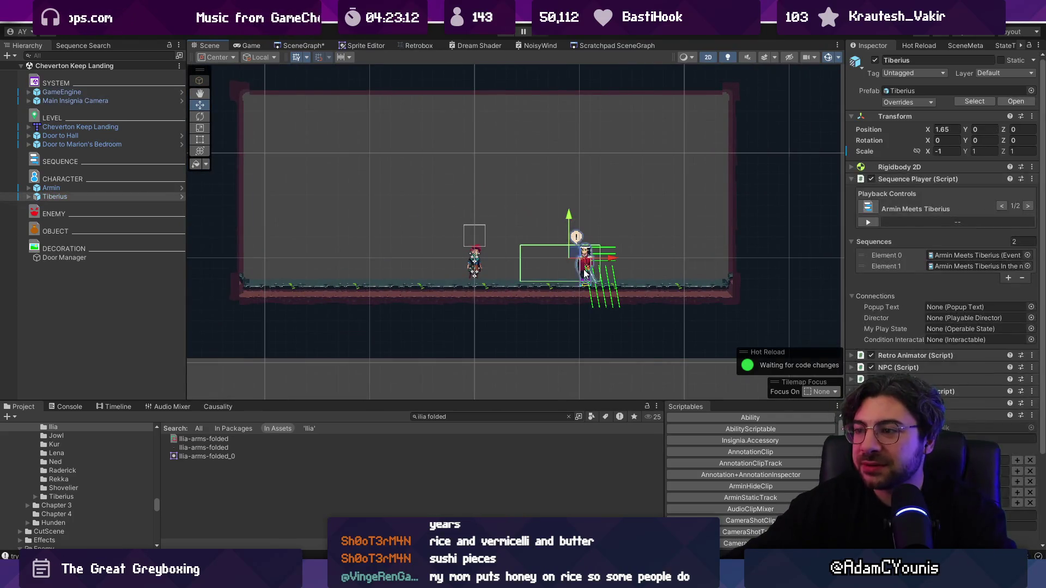
left_click(305, 45)
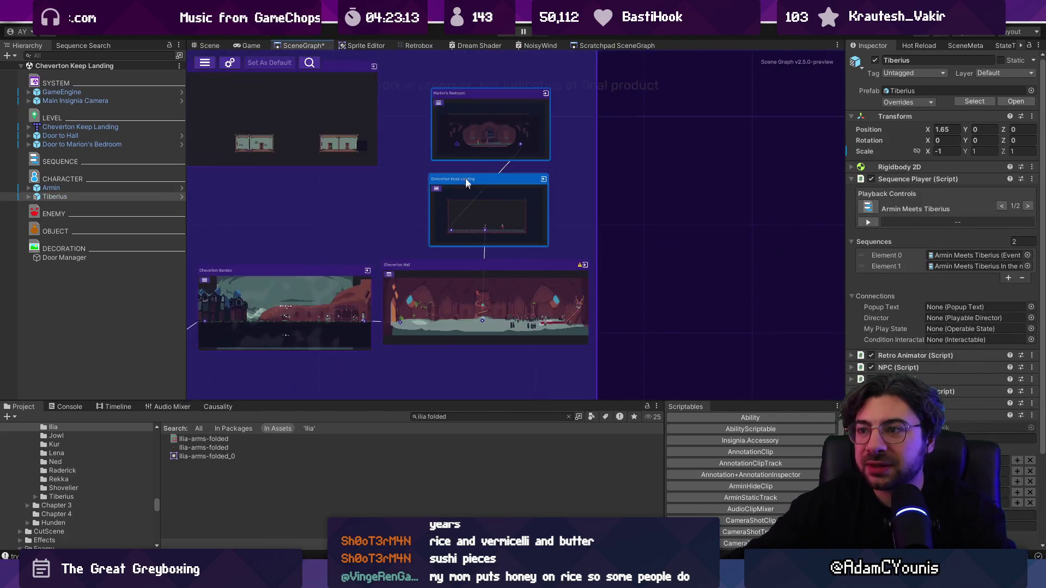
Step: Open the Marion's Bedroom scene, select the Ilia idle sprite, and clear the Project search
double_click(487, 136)
left_click(456, 238)
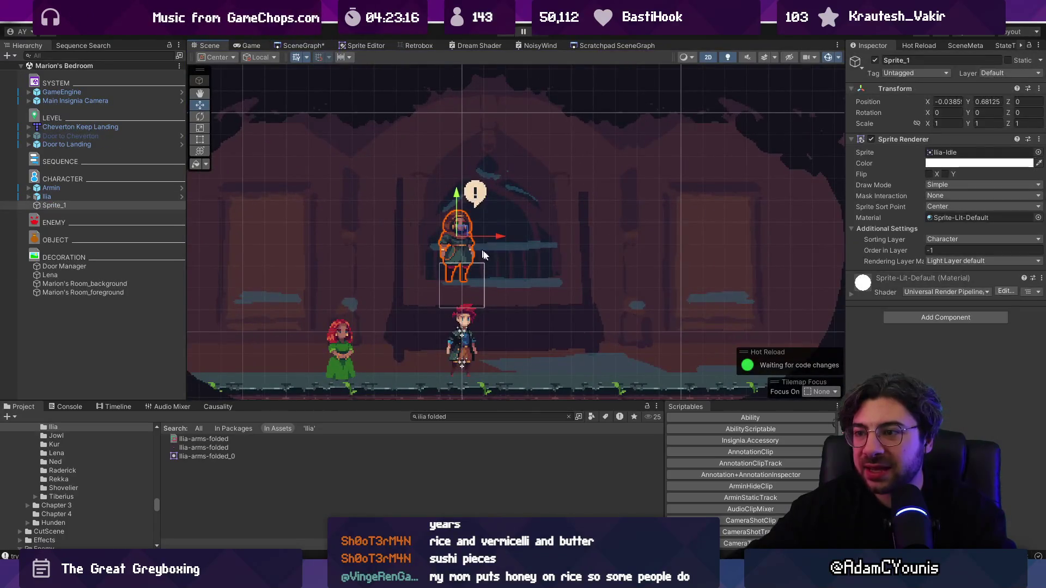
scroll(474, 255, "up", 2)
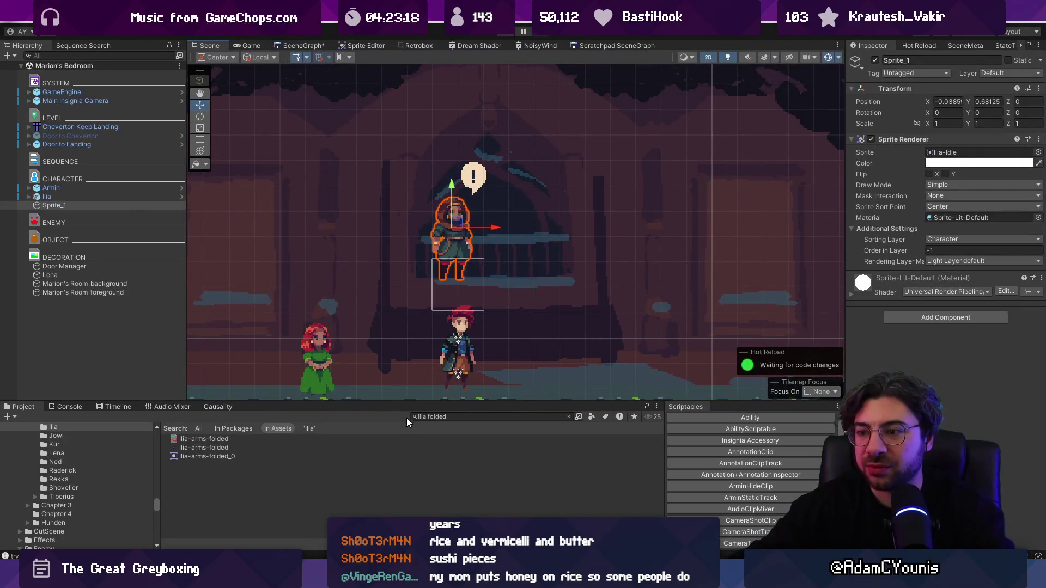
left_click(413, 417)
key("BackSpace")
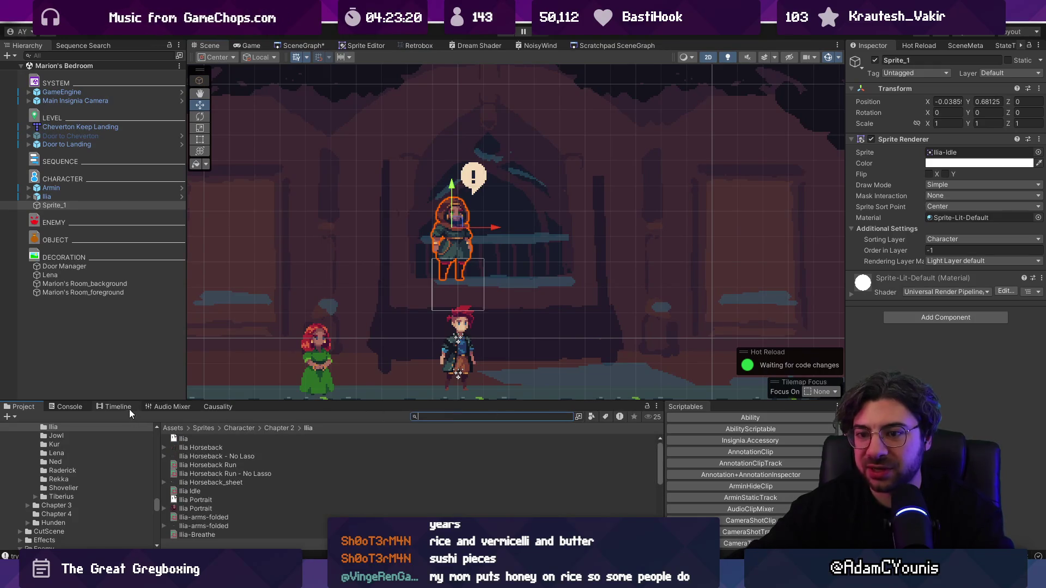
Step: Show an enlarged Timeline panel below the scene, then select Armin and frame Ilia in view
left_click(129, 410)
left_click_drag(129, 402, 262, 368)
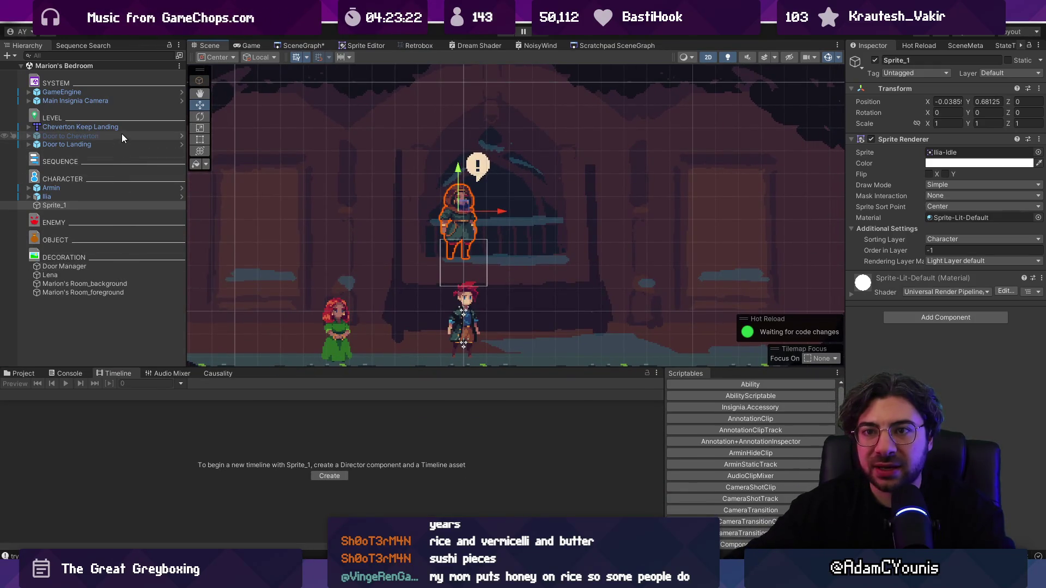
left_click(90, 190)
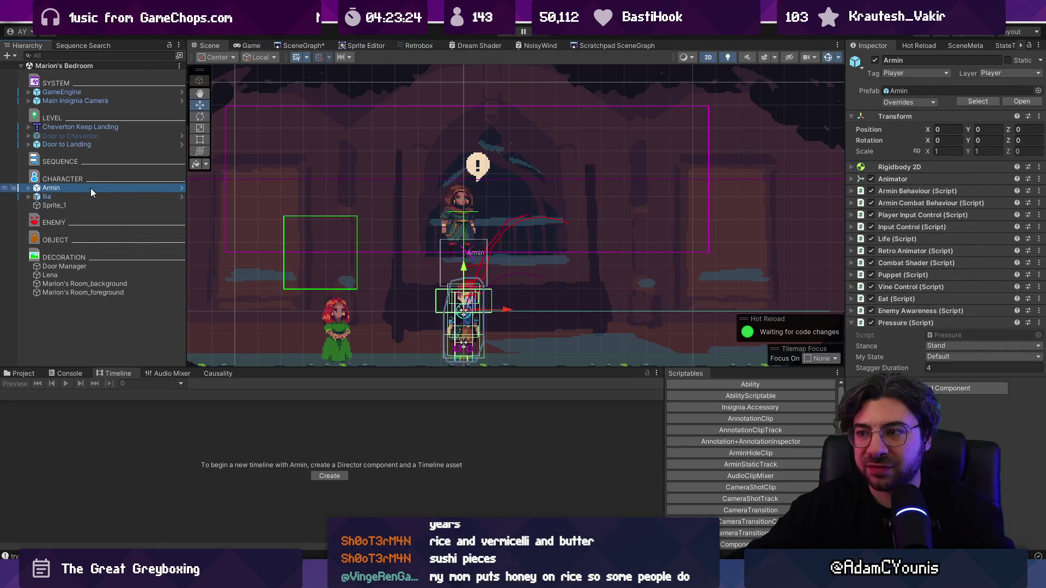
left_click(96, 196)
key("f")
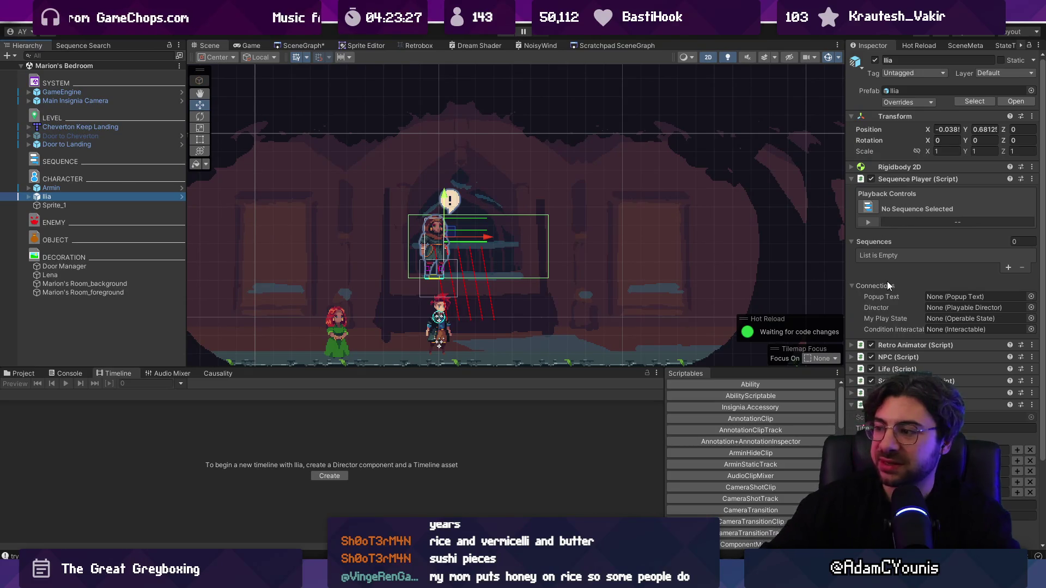
scroll(905, 285, "down", 3)
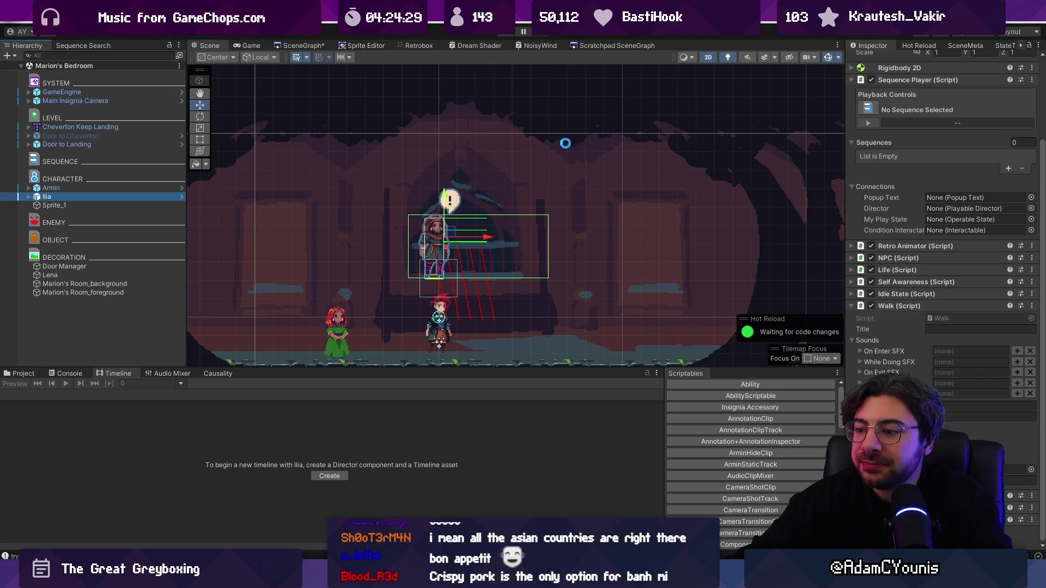
Step: Save the scene changes and switch to Chrome's Twitch Software and Game Development page
key("ctrl+s")
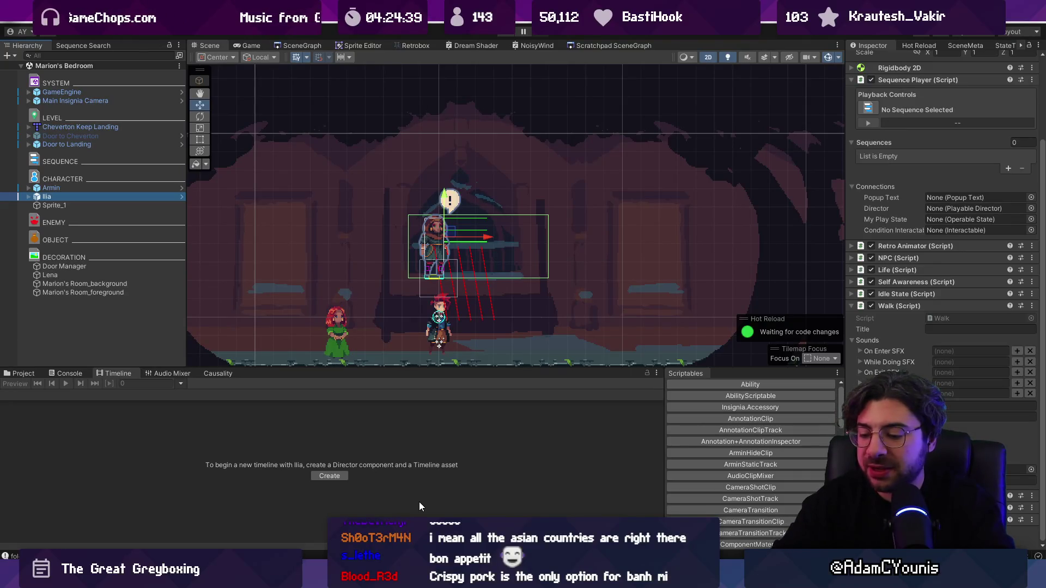
mouse_move(570, 578)
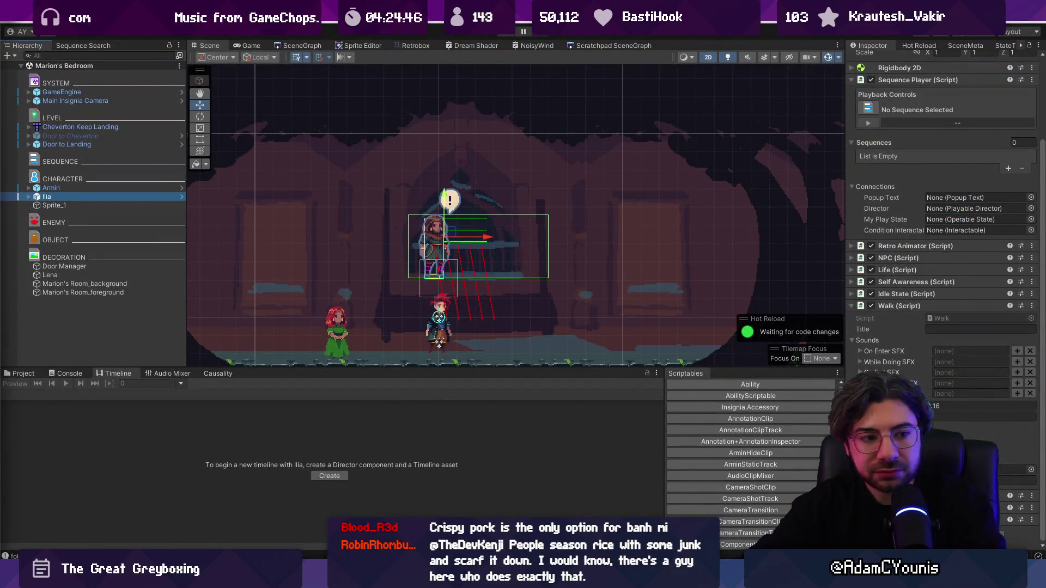
key("alt+Tab")
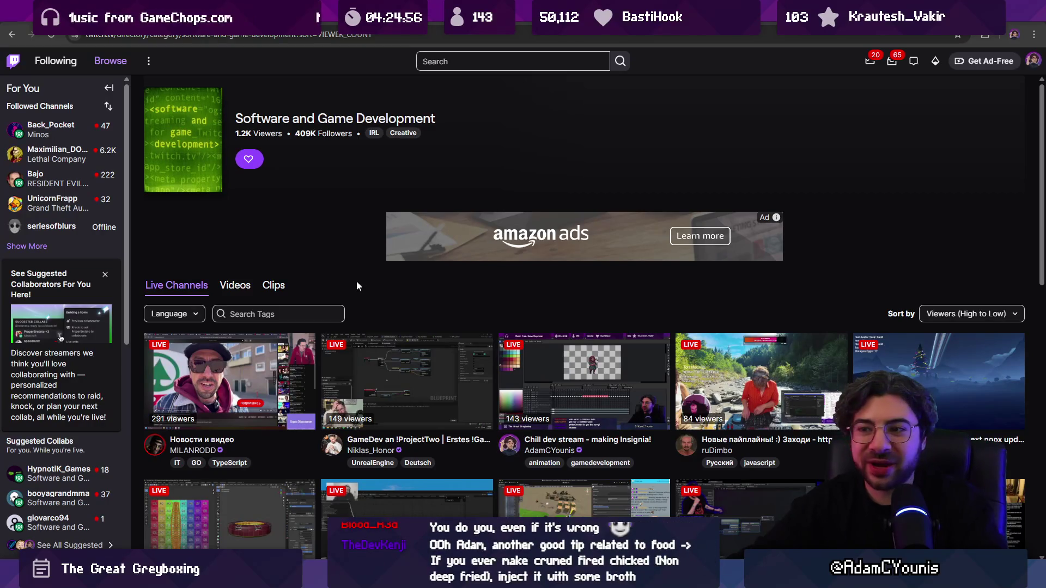
Step: Scroll down the live game development streams and highlight a second-row stream's channel name
scroll(388, 287, "down", 1)
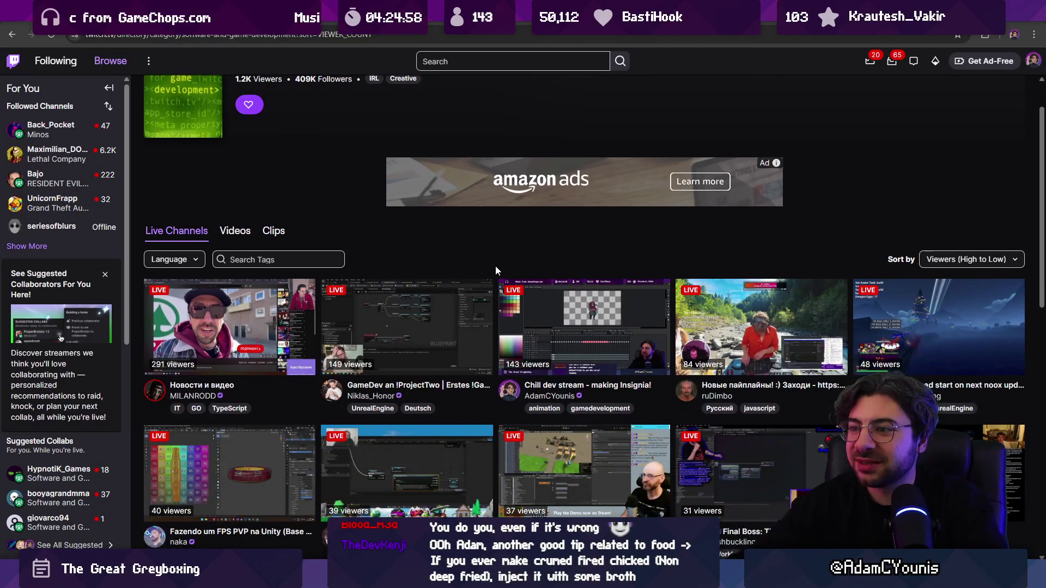
scroll(495, 266, "down", 1)
scroll(495, 266, "down", 1)
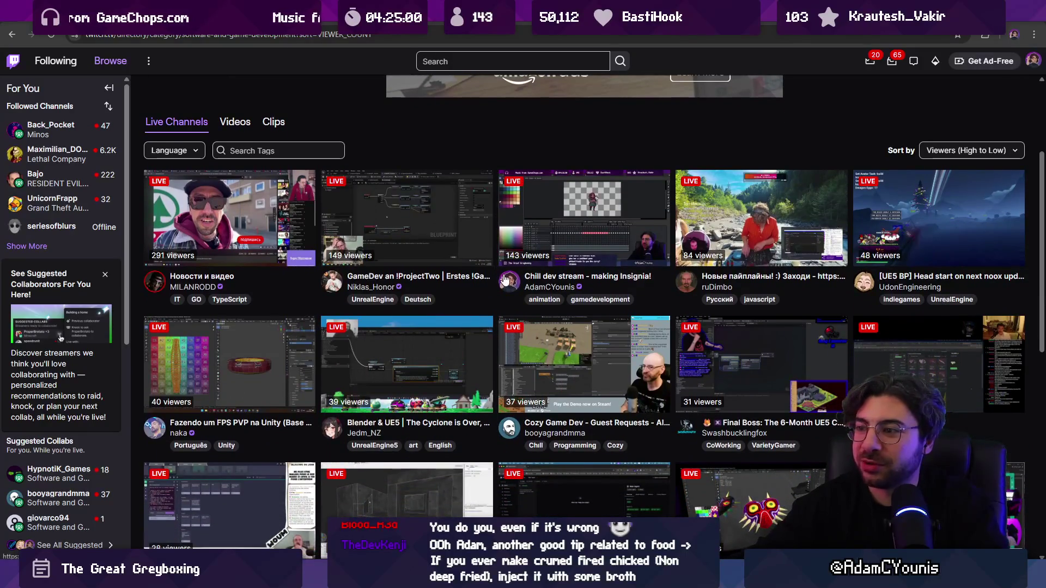
scroll(510, 349, "down", 1)
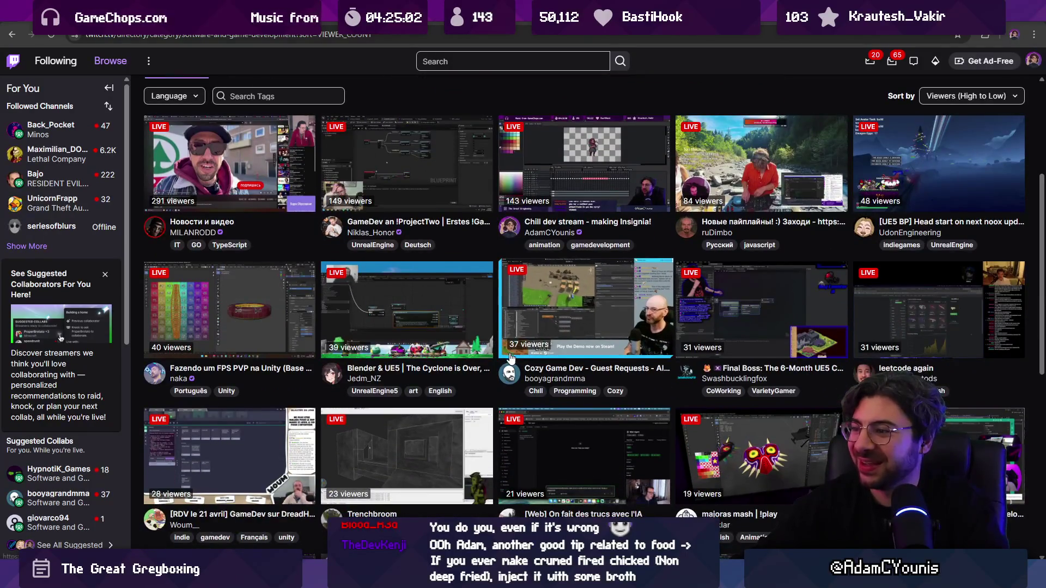
left_click_drag(523, 379, 603, 384)
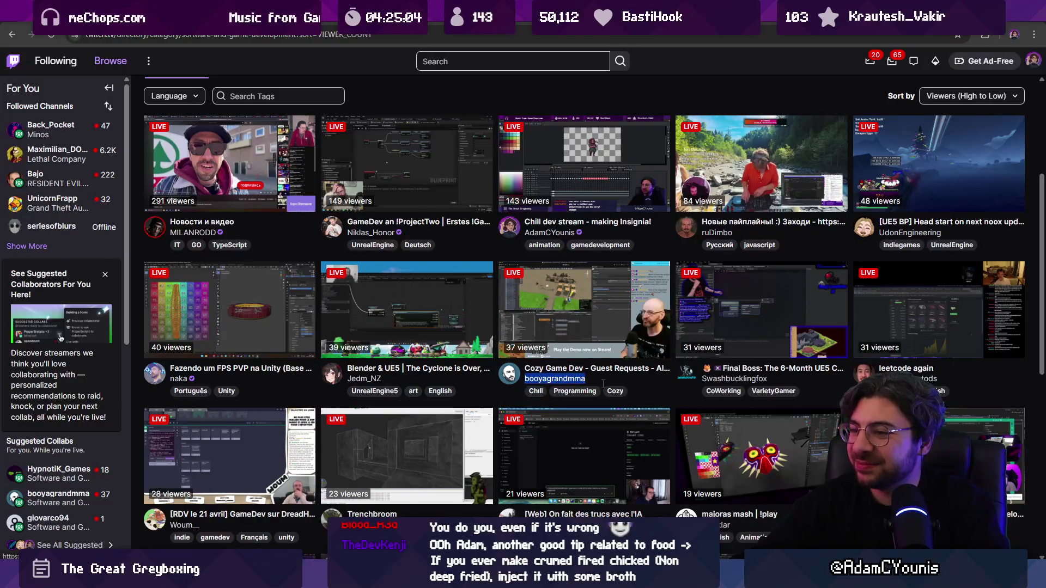